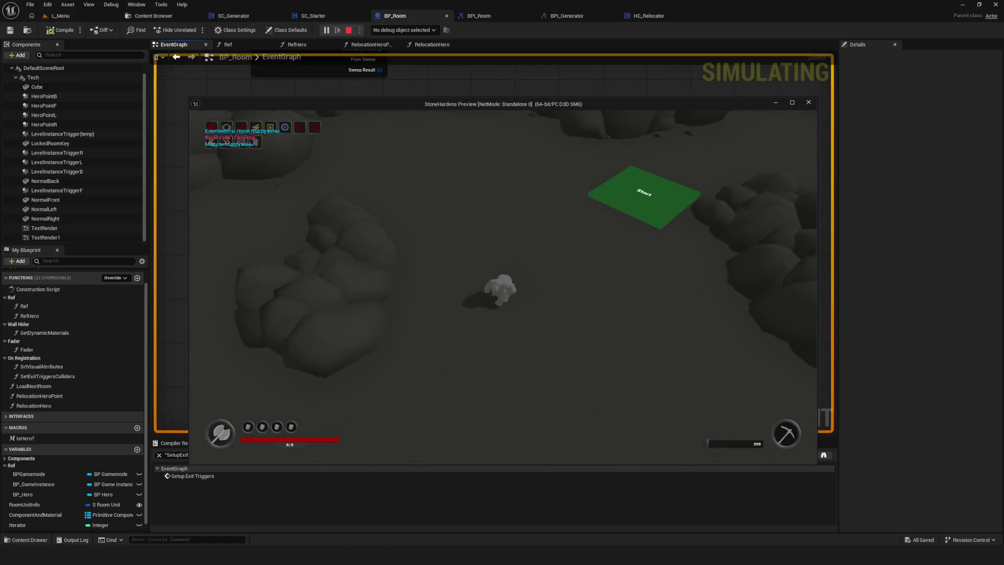
# Walk the character toward the Start platform and through the rock pile, then end the preview run.
pyautogui.press('w')
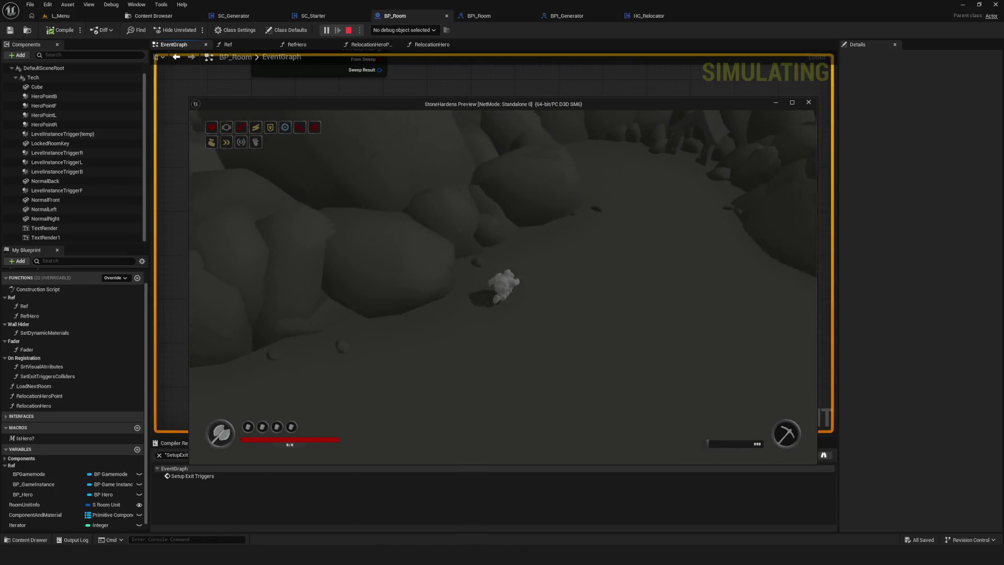
pyautogui.press('w')
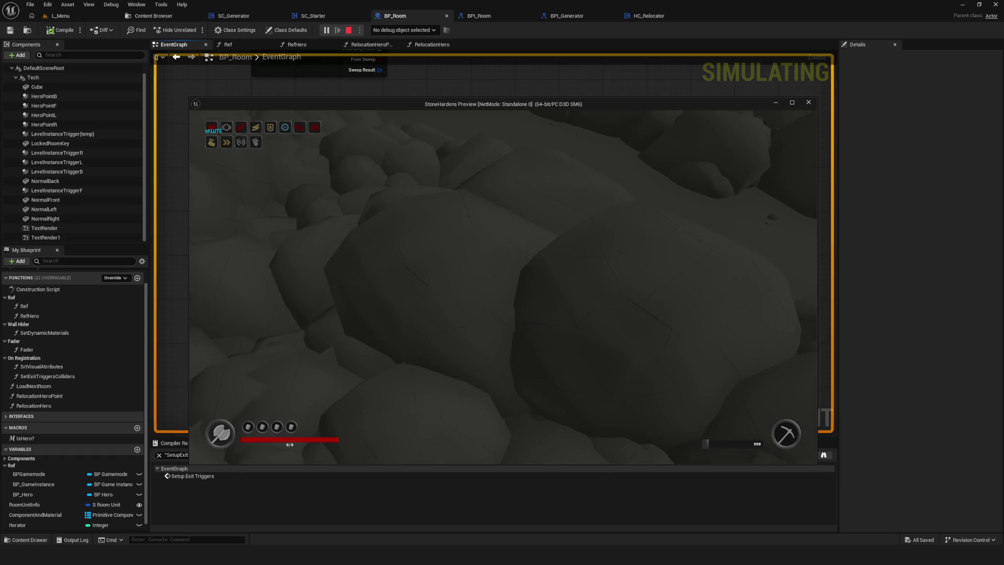
pyautogui.press('w')
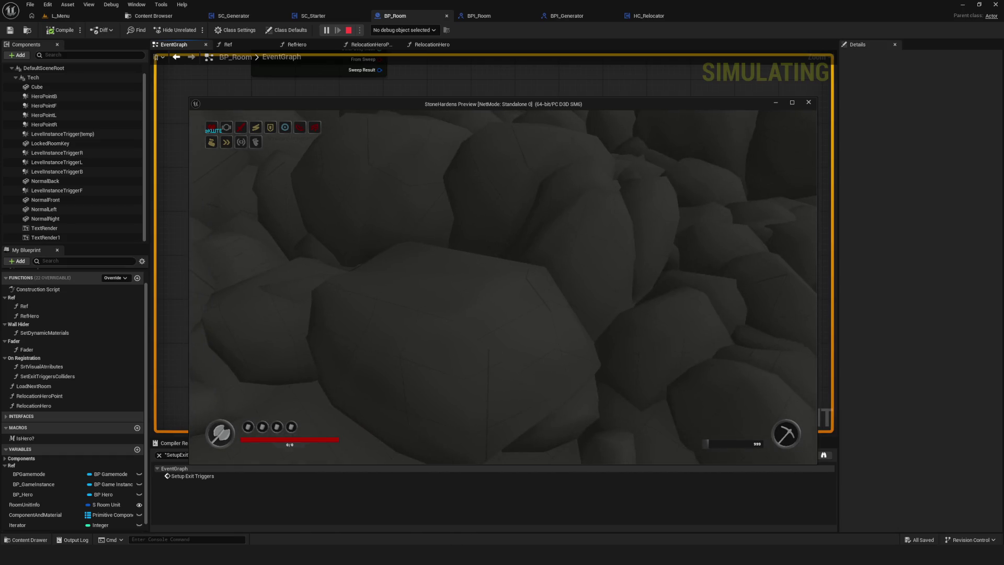
pyautogui.press('w')
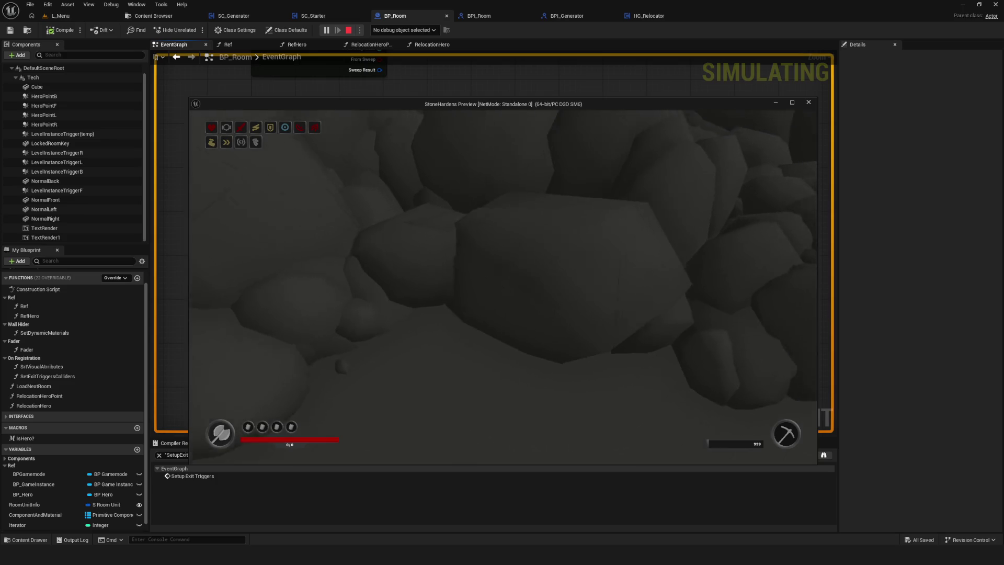
pyautogui.press('Escape')
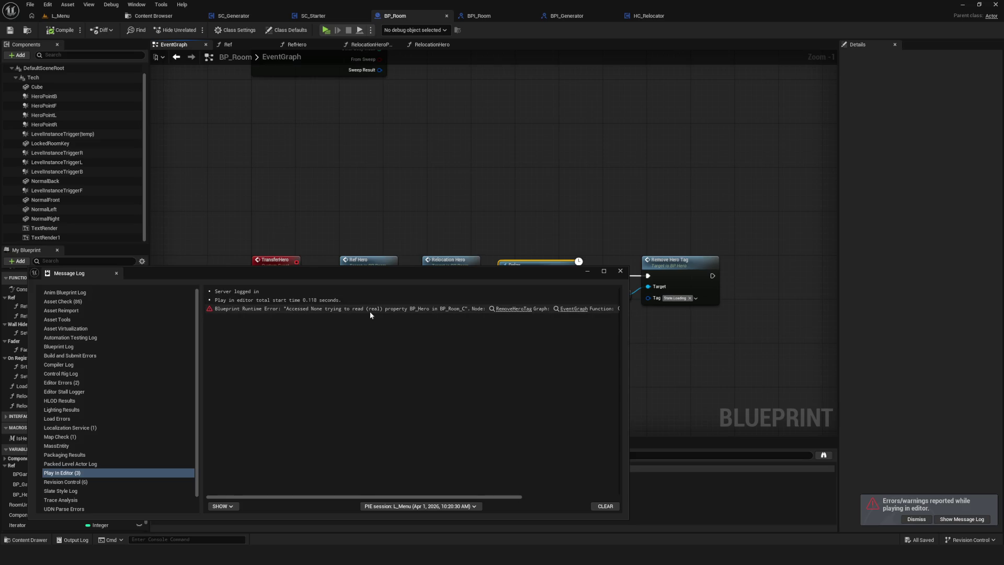
# Select the Accessed None error for BP_Hero, close the Message Log, and open the RefHero function.
pyautogui.click(429, 309)
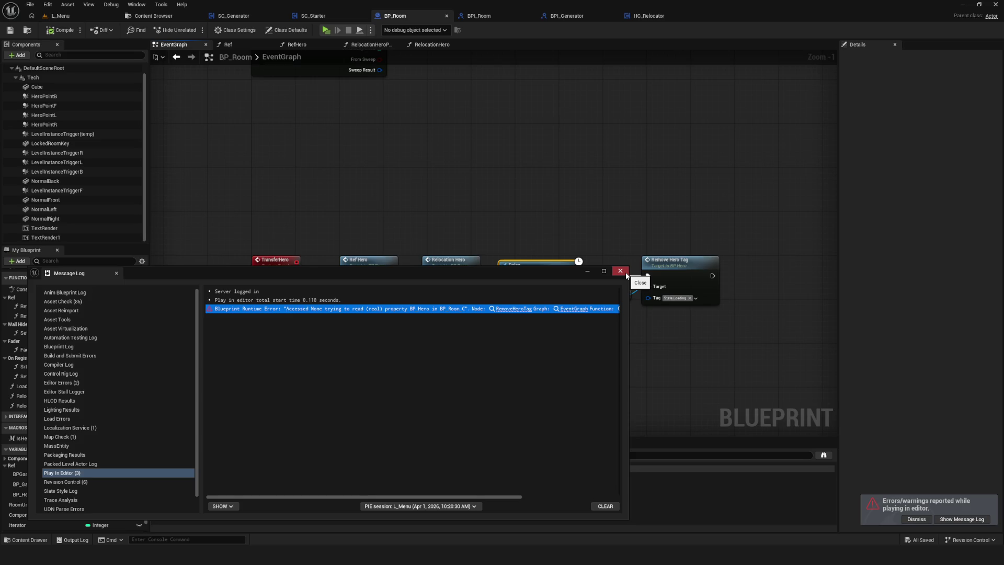
pyautogui.click(626, 273)
pyautogui.doubleClick(375, 264)
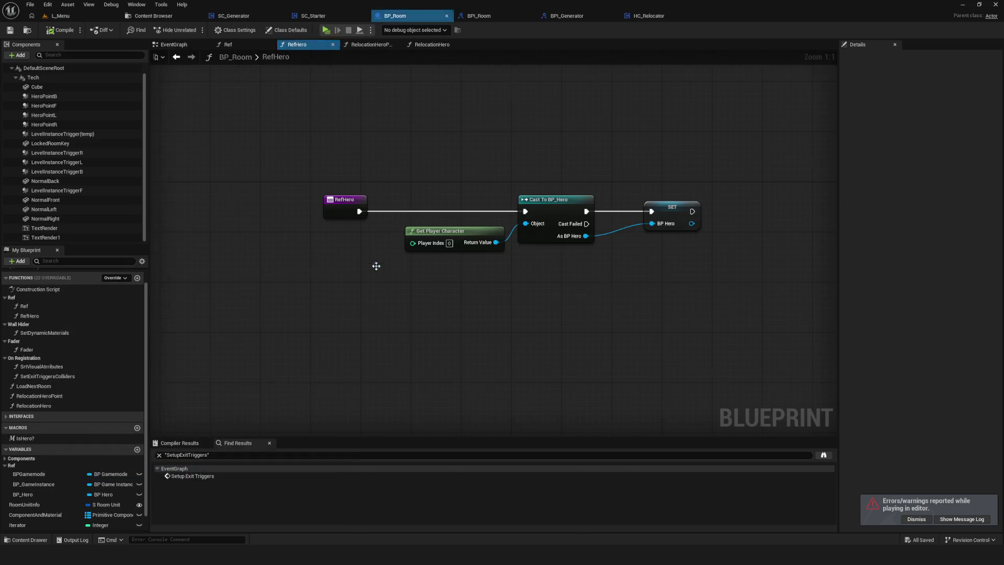
# Back in the EventGraph, delete the Delay and Remove Hero Tag nodes and select Relocation Hero.
pyautogui.click(176, 58)
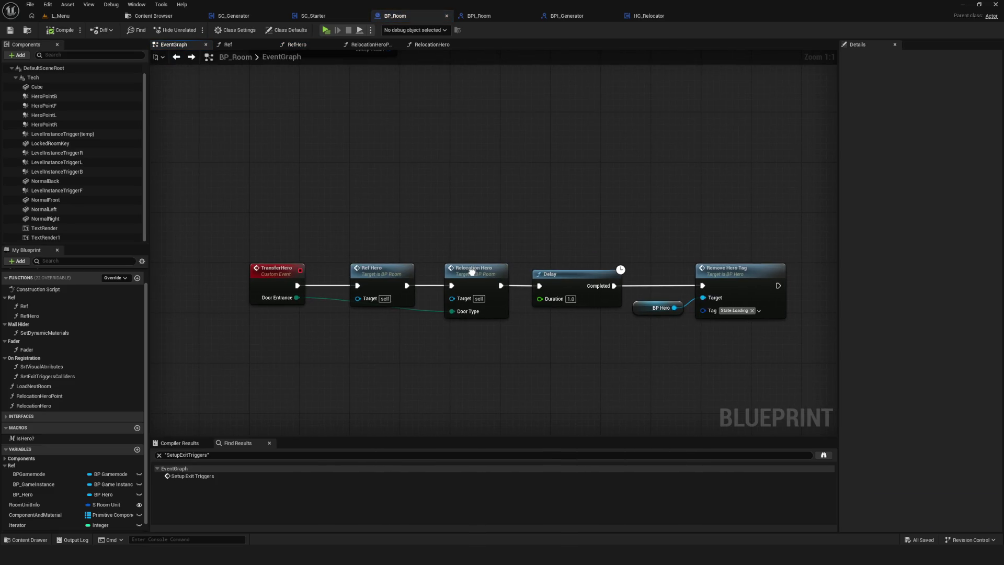
pyautogui.scroll(-5, 473, 272)
pyautogui.scroll(5, 430, 308)
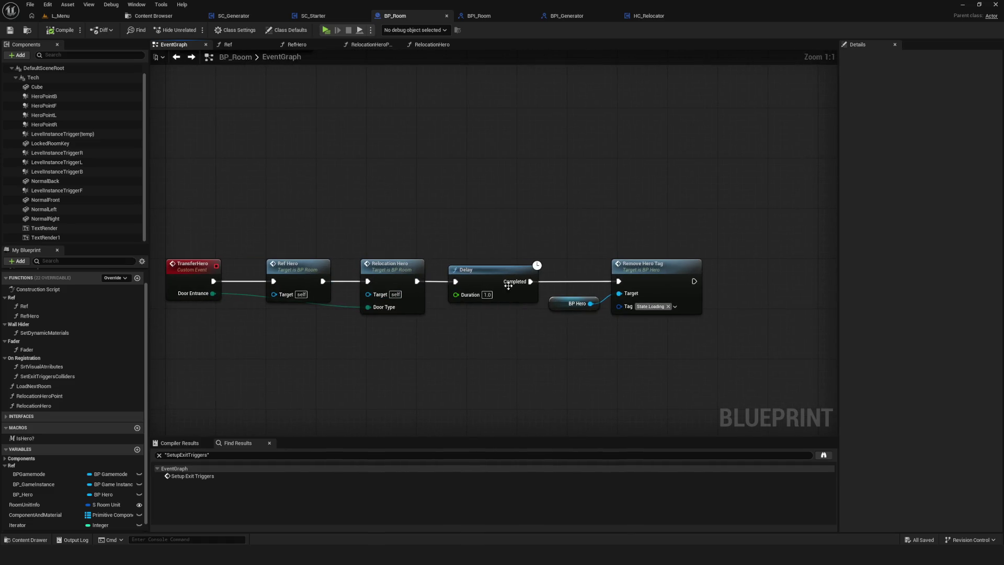
pyautogui.press('Delete')
pyautogui.click(513, 253)
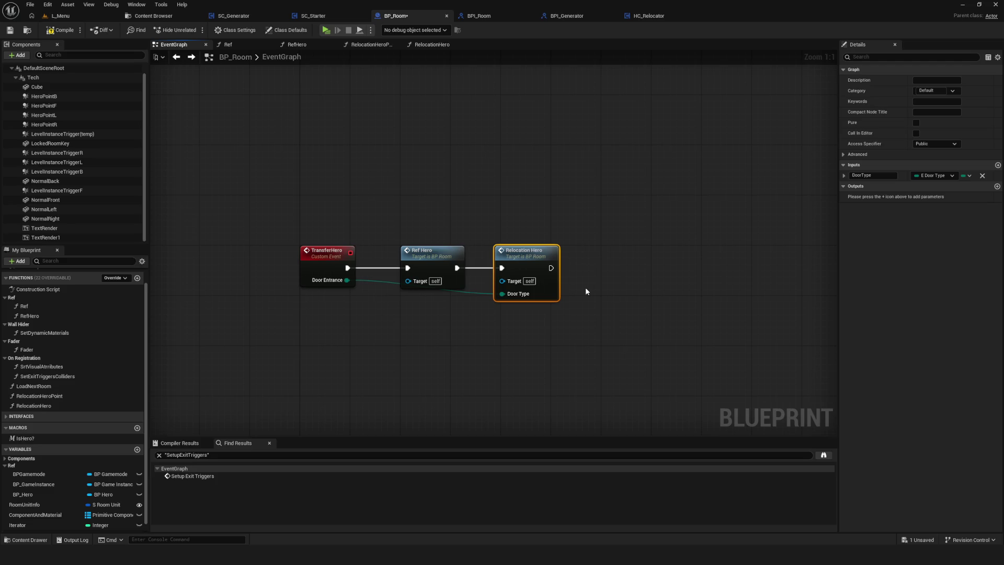
# In RelocationHeroPoint, wire the function entry straight to Relocation, bypassing Add Hero Tag, and save BP_Room.
pyautogui.doubleClick(518, 255)
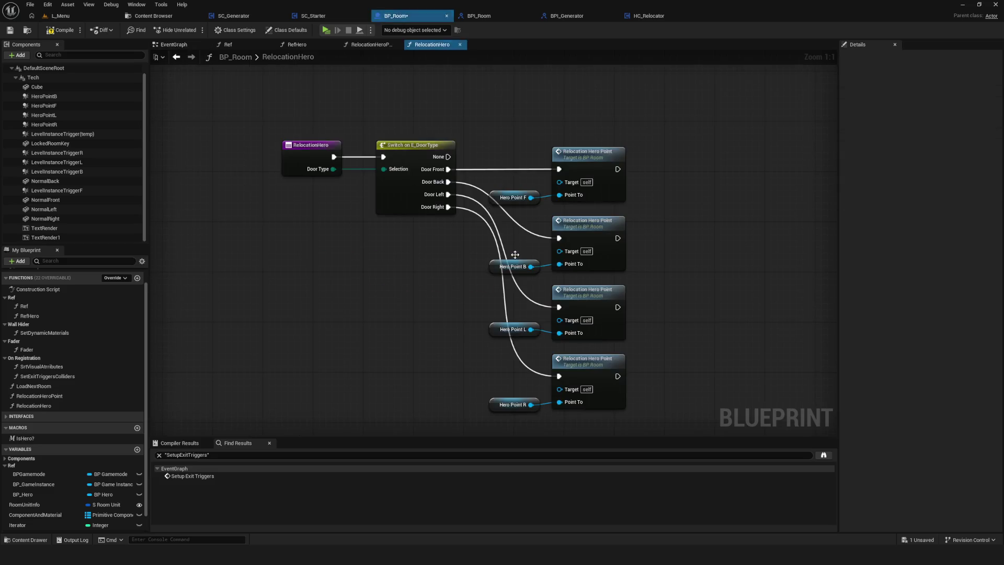
pyautogui.doubleClick(536, 167)
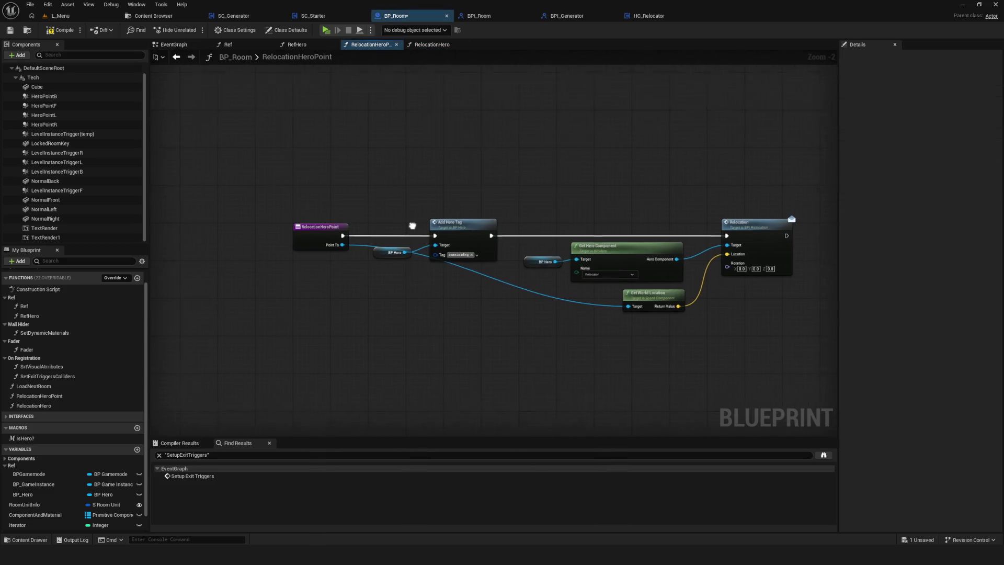
pyautogui.moveTo(338, 230); pyautogui.dragTo(721, 230)
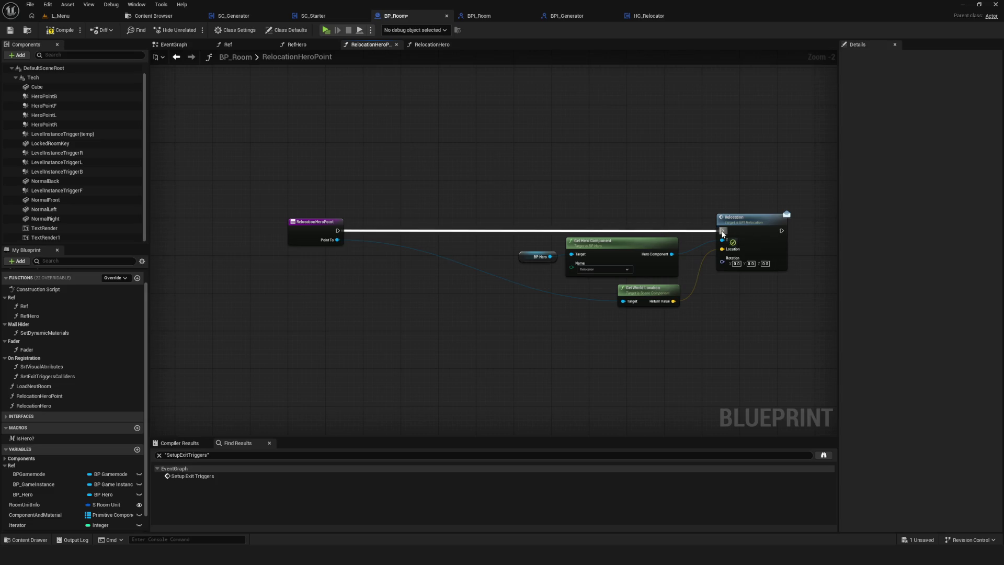
pyautogui.hotkey('ctrl', 's')
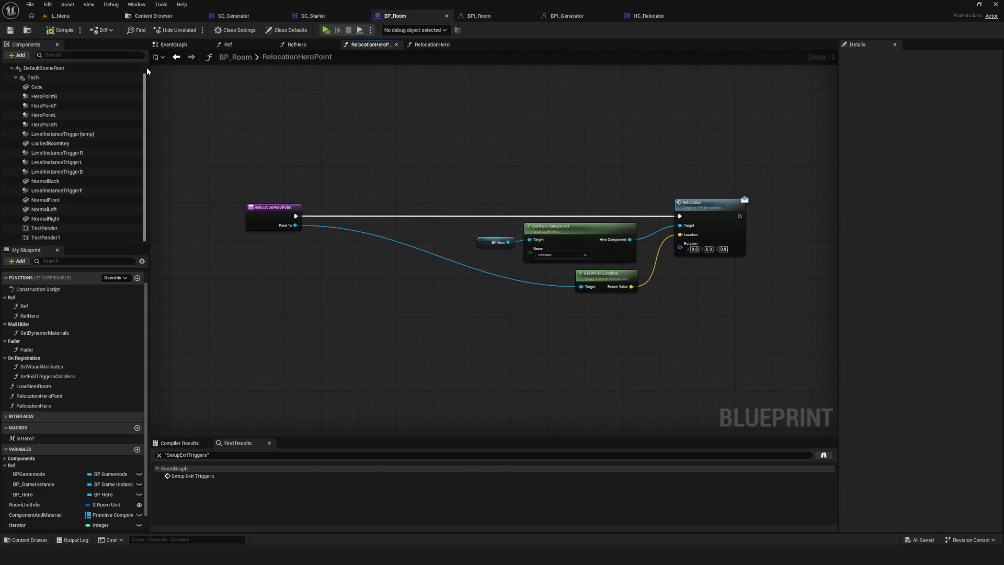
# Shift the four nodes feeding Relocation slightly to the left.
pyautogui.scroll(-1, 419, 170)
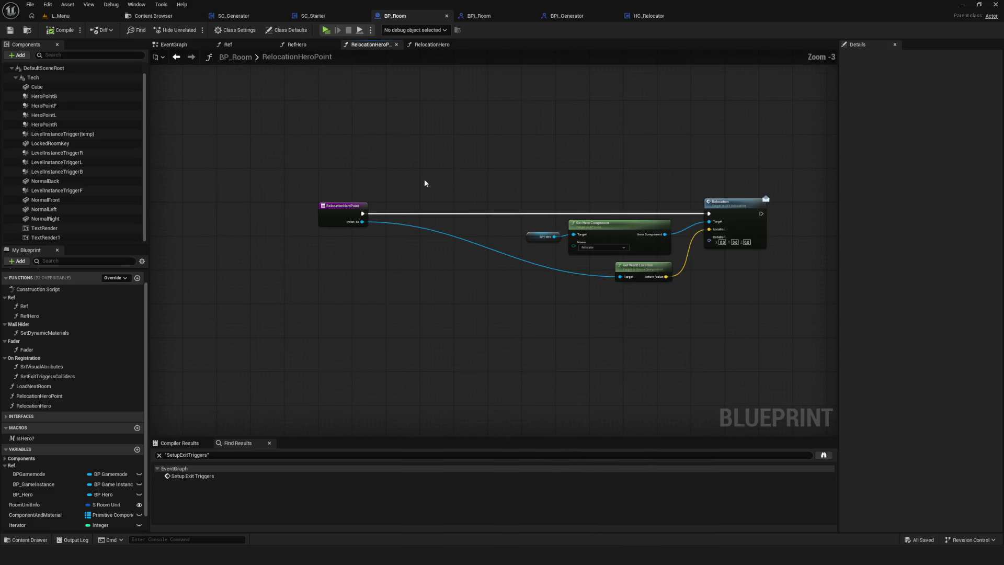
pyautogui.moveTo(425, 184); pyautogui.dragTo(776, 293)
pyautogui.moveTo(662, 211); pyautogui.dragTo(646, 212)
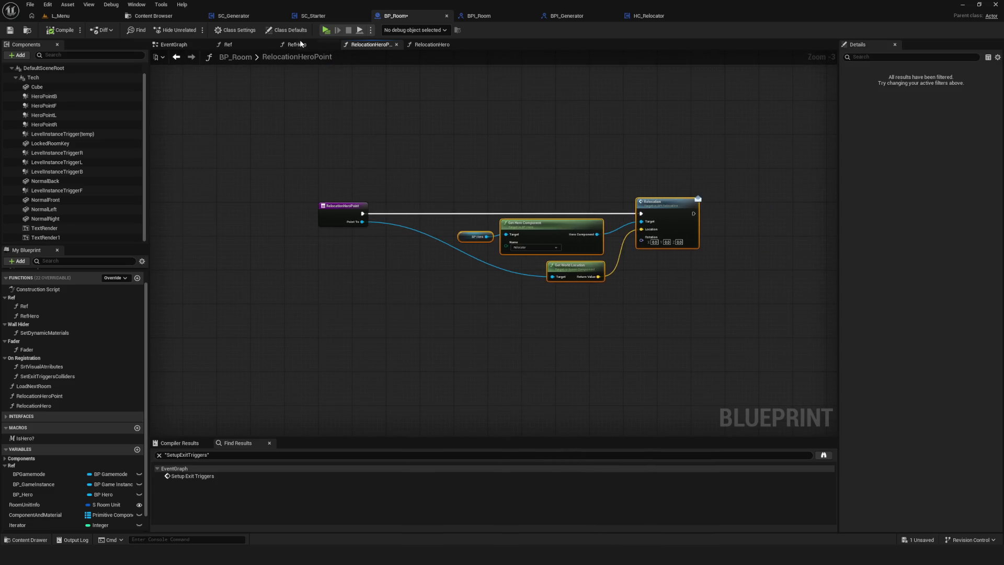
pyautogui.click(324, 30)
pyautogui.click(543, 245)
pyautogui.click(517, 236)
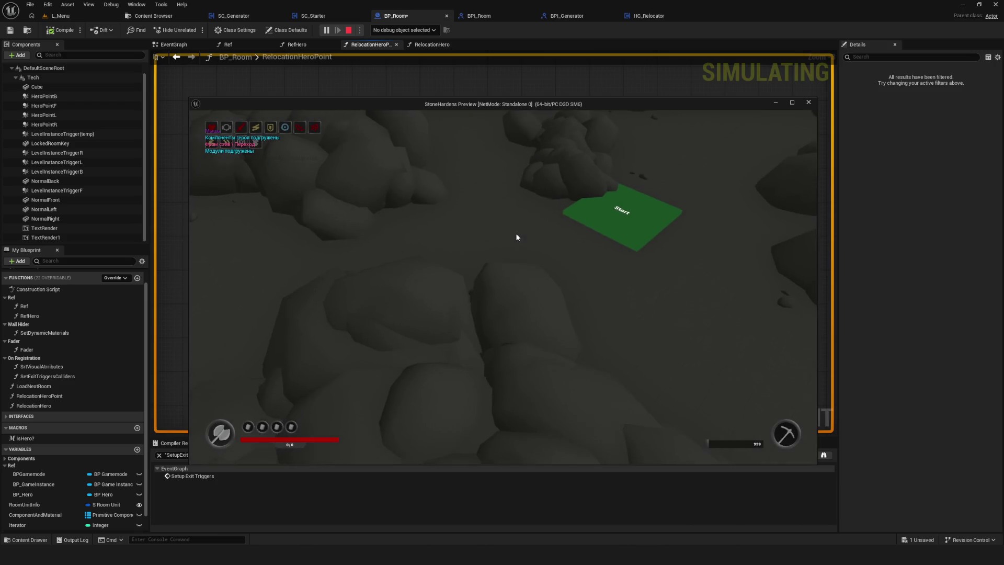
pyautogui.press('Escape')
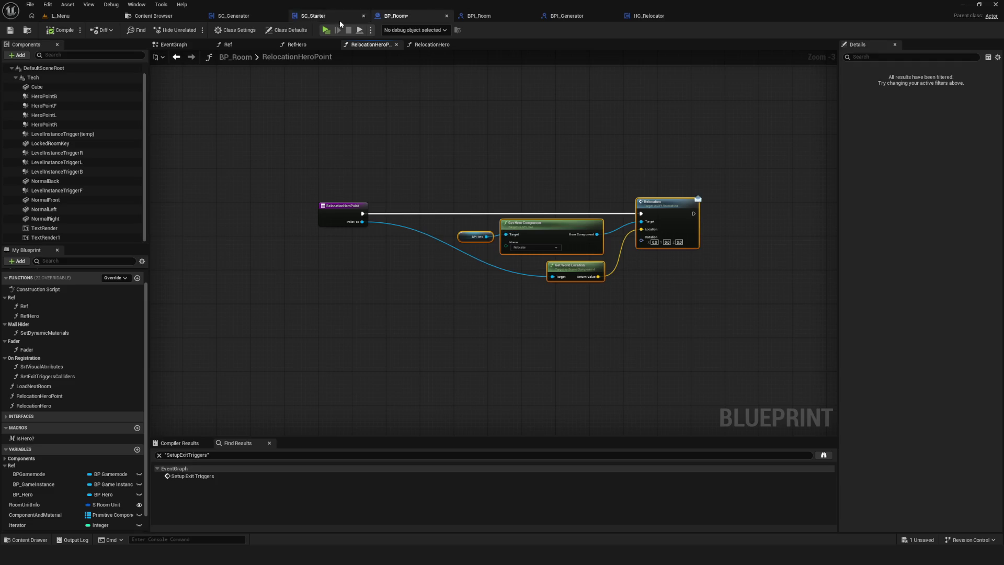
pyautogui.hotkey('alt', 'p')
pyautogui.click(512, 236)
pyautogui.click(518, 240)
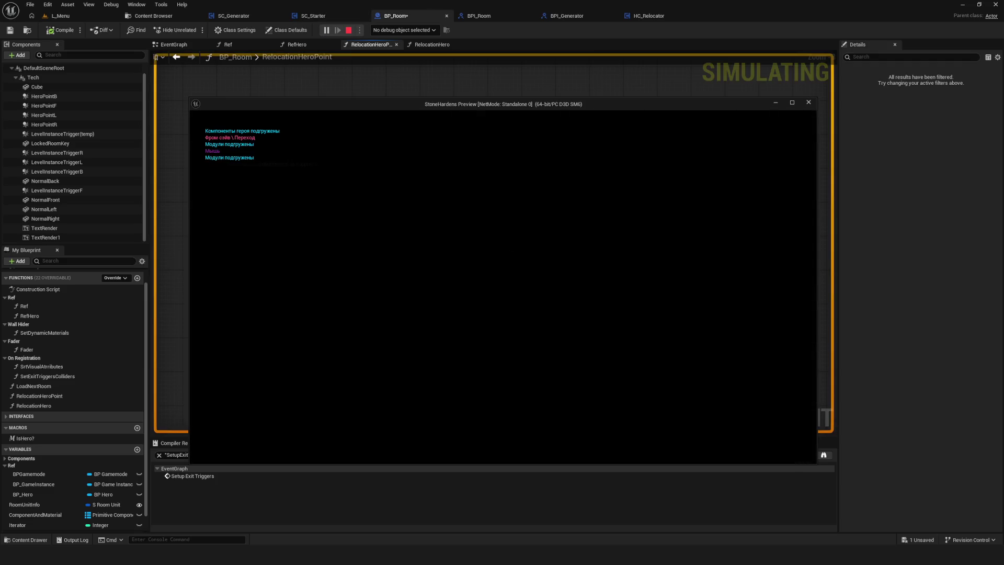
pyautogui.press('s')
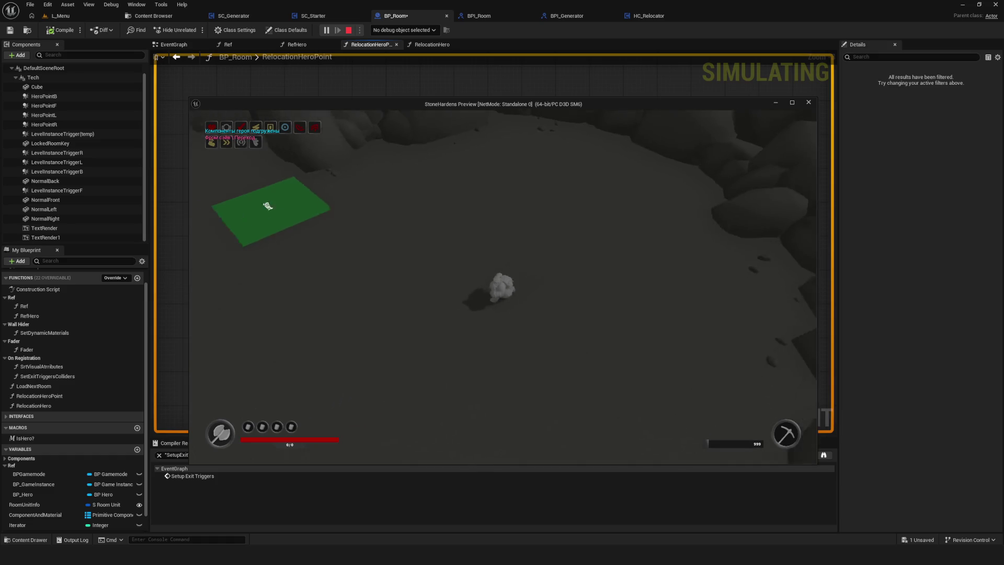
pyautogui.press('s')
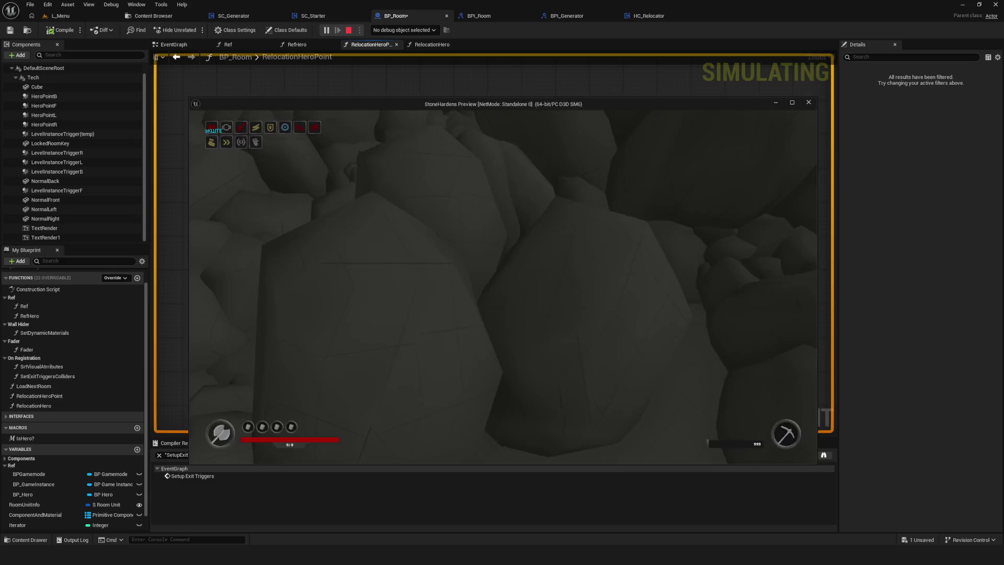
pyautogui.press('Escape')
pyautogui.moveTo(421, 157)
pyautogui.mouseDown()
pyautogui.moveTo(553, 247)
pyautogui.moveTo(577, 249)
pyautogui.mouseUp()
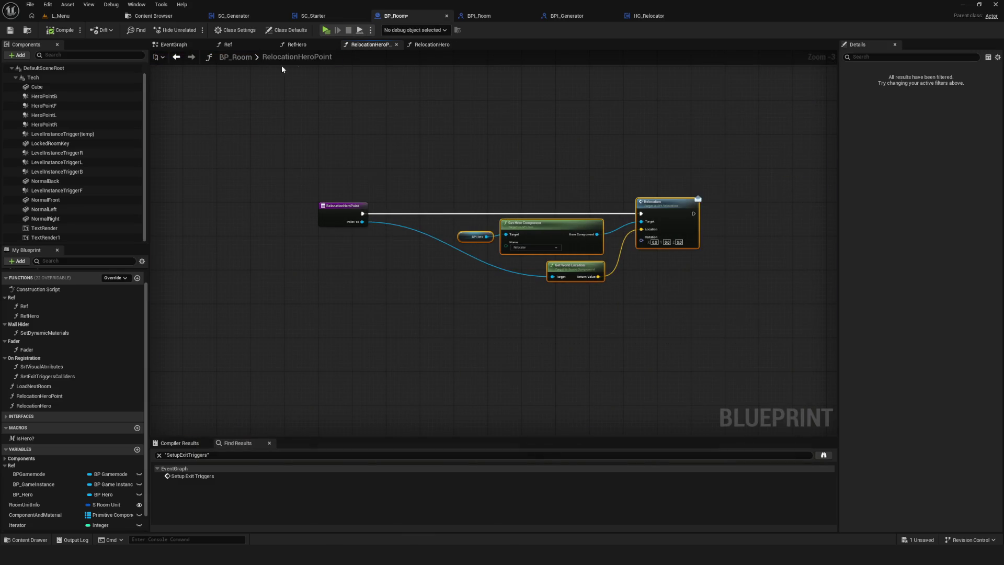
# Delete the Print String node from BP_Room's EventGraph, then compile and save BP_Room.
pyautogui.click(209, 46)
pyautogui.scroll(-2, 343, 112)
pyautogui.scroll(3, 514, 158)
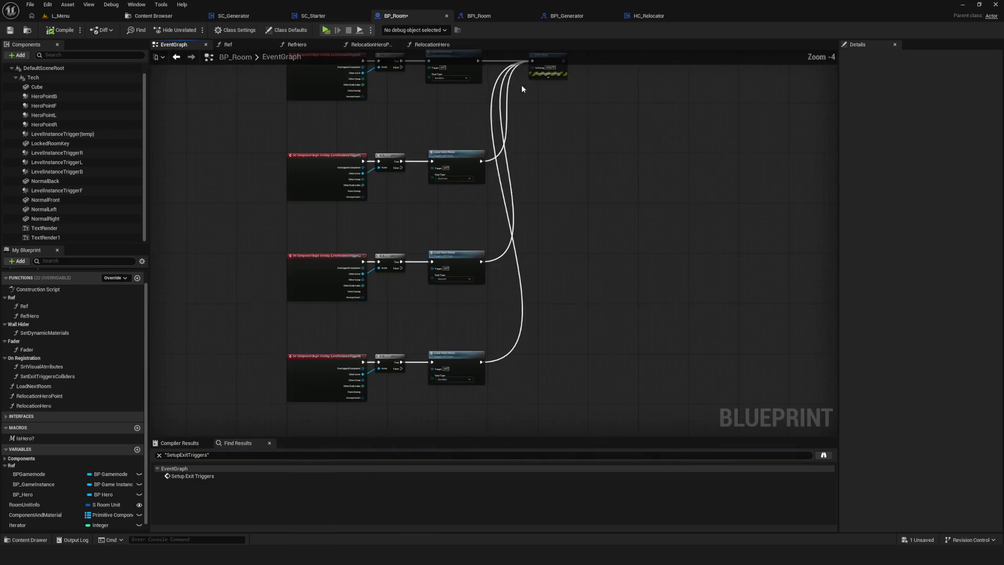
pyautogui.click(515, 166)
pyautogui.press('Delete')
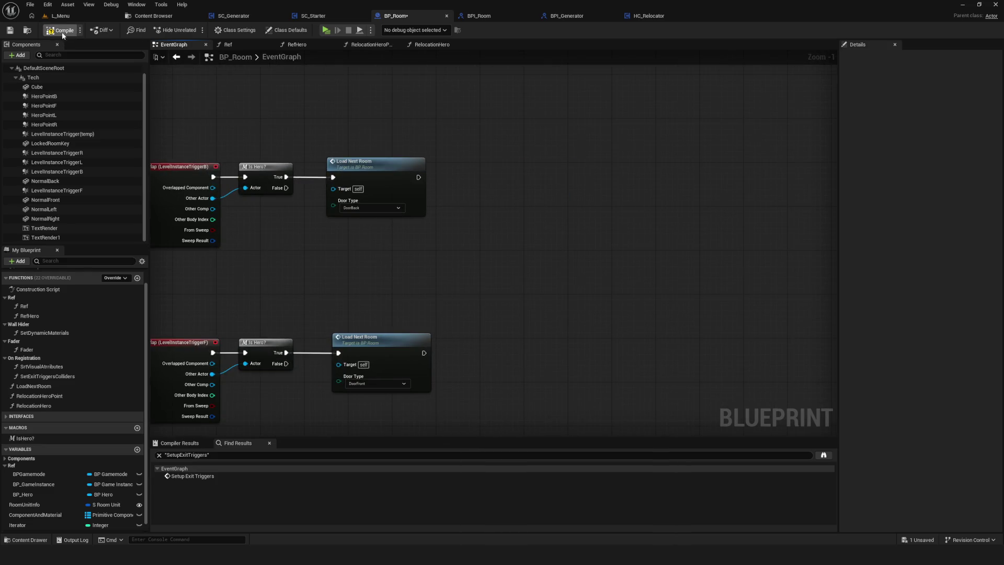
pyautogui.click(9, 30)
# Select SC_Generator's unload event and its debug nodes, then return to BP_Room's graph.
pyautogui.click(237, 15)
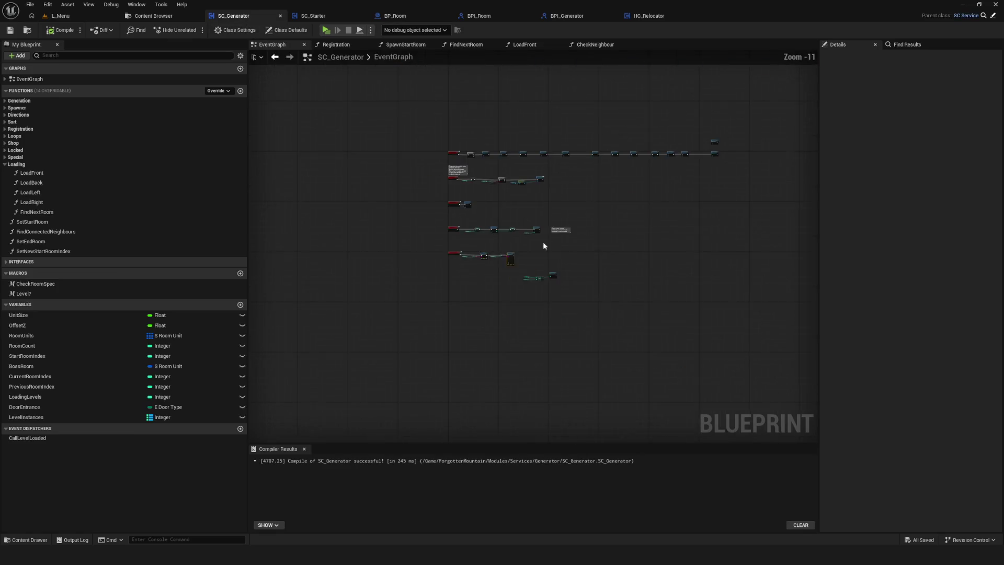
pyautogui.moveTo(423, 295); pyautogui.dragTo(668, 265)
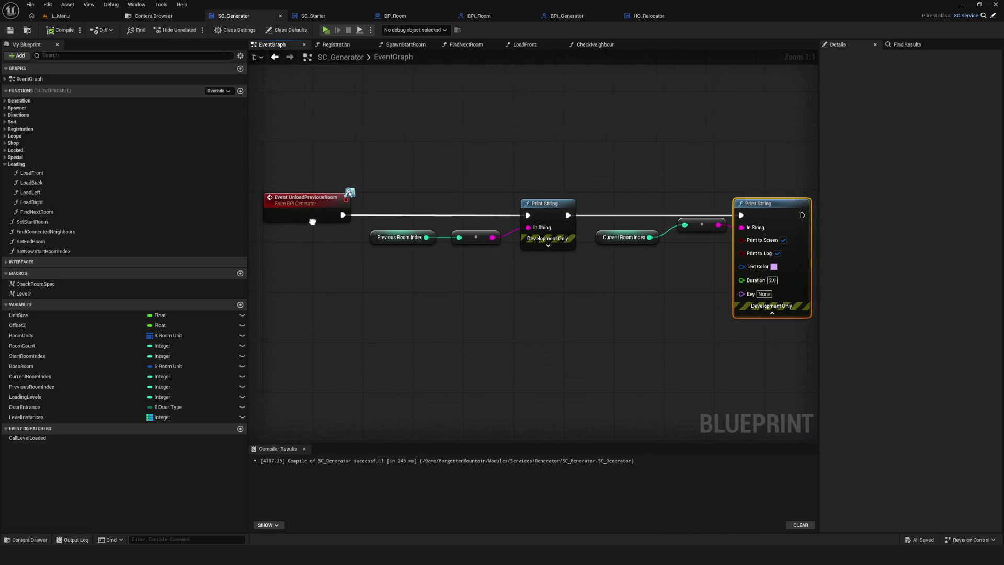
pyautogui.scroll(-3, 681, 340)
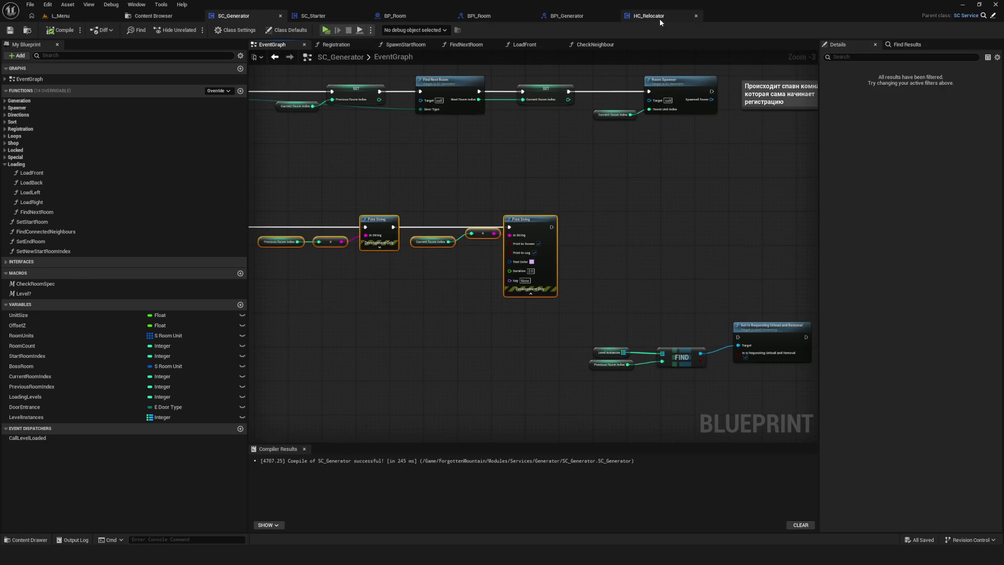
pyautogui.click(395, 16)
pyautogui.scroll(-3, 600, 277)
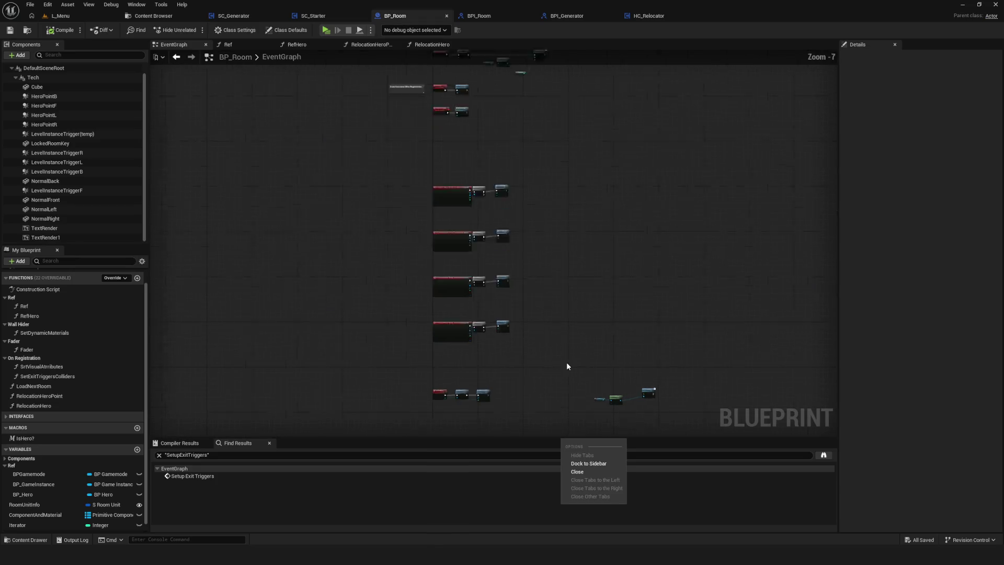
# Line up BPGamemode, Get Service and Unload Previous Room after Relocation Hero, wire them, and start a preview.
pyautogui.scroll(2, 545, 204)
pyautogui.moveTo(545, 203); pyautogui.dragTo(836, 350)
pyautogui.scroll(2, 234, 286)
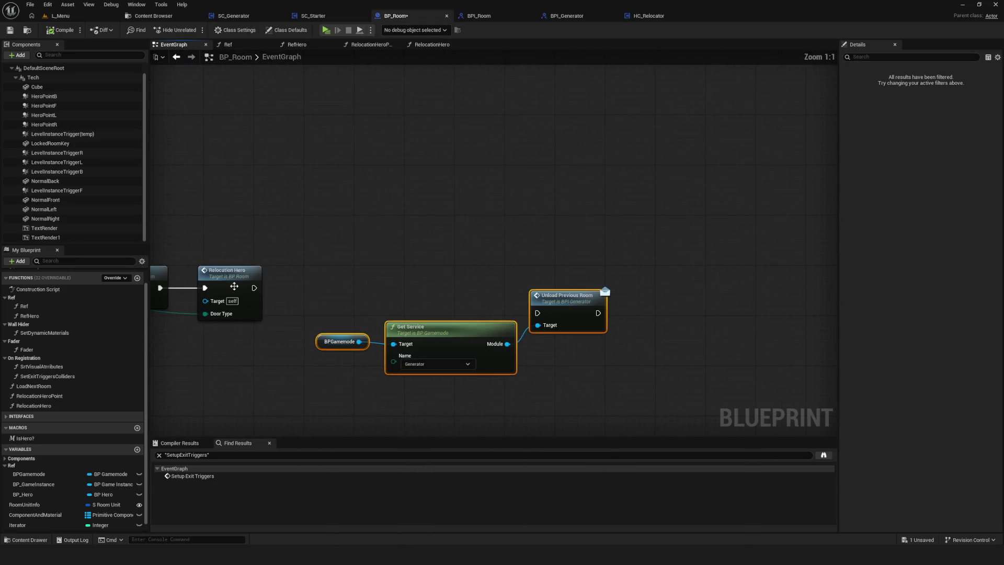
pyautogui.moveTo(252, 288)
pyautogui.mouseDown()
pyautogui.moveTo(538, 313)
pyautogui.moveTo(577, 310)
pyautogui.moveTo(588, 294)
pyautogui.mouseUp()
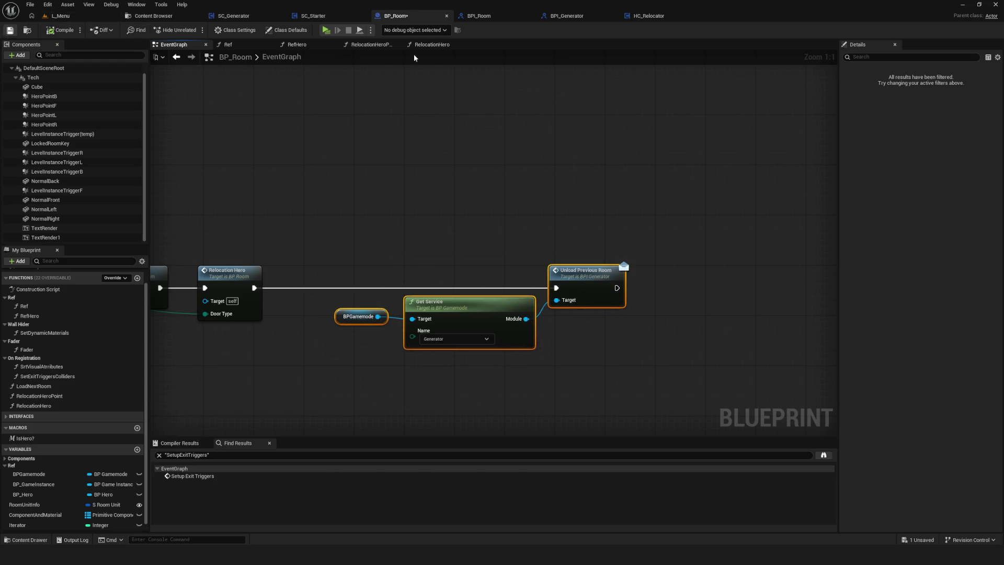
pyautogui.click(324, 29)
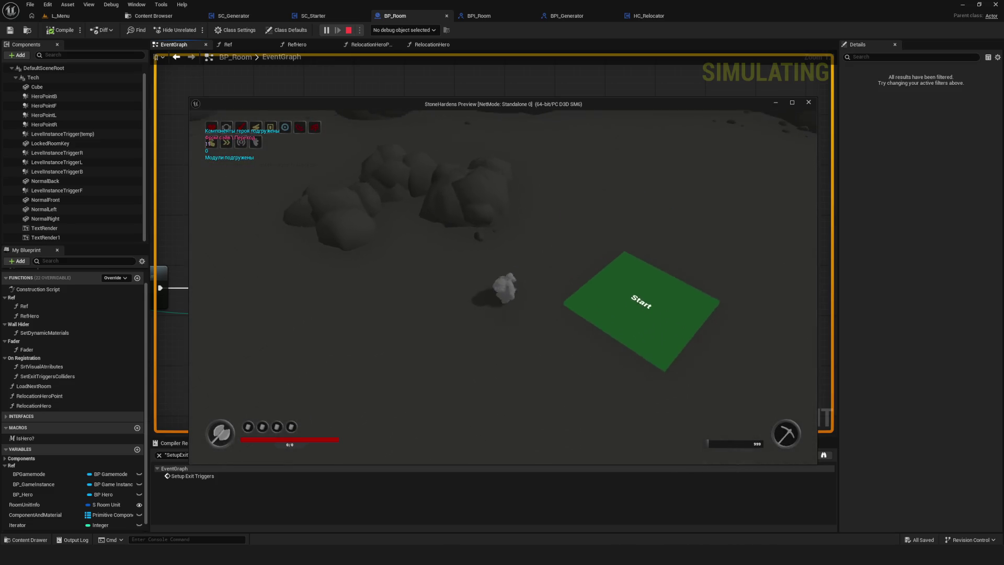
# Walk the character forward and back across the rocky level, use an ability, then stop the run.
pyautogui.press('w')
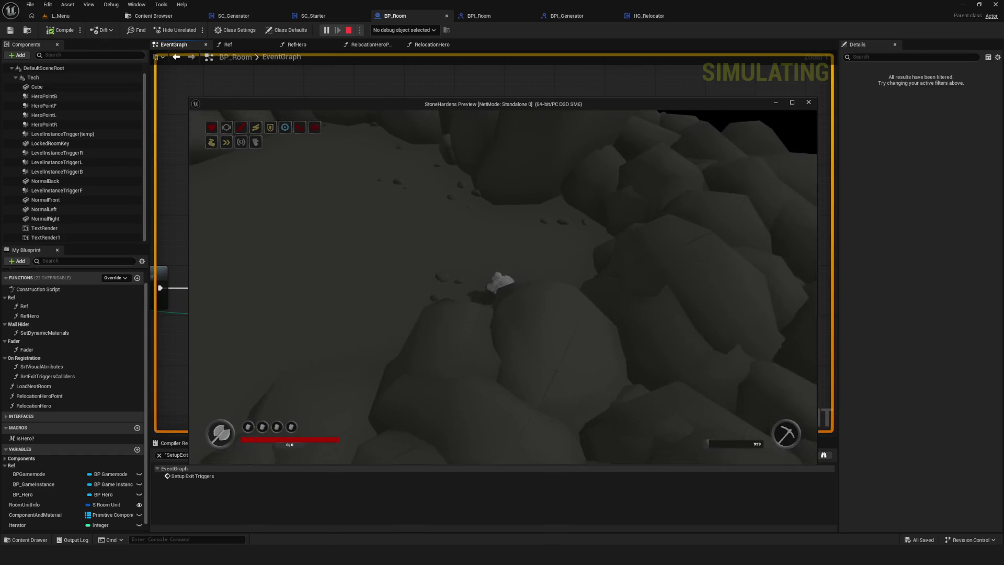
pyautogui.press('w')
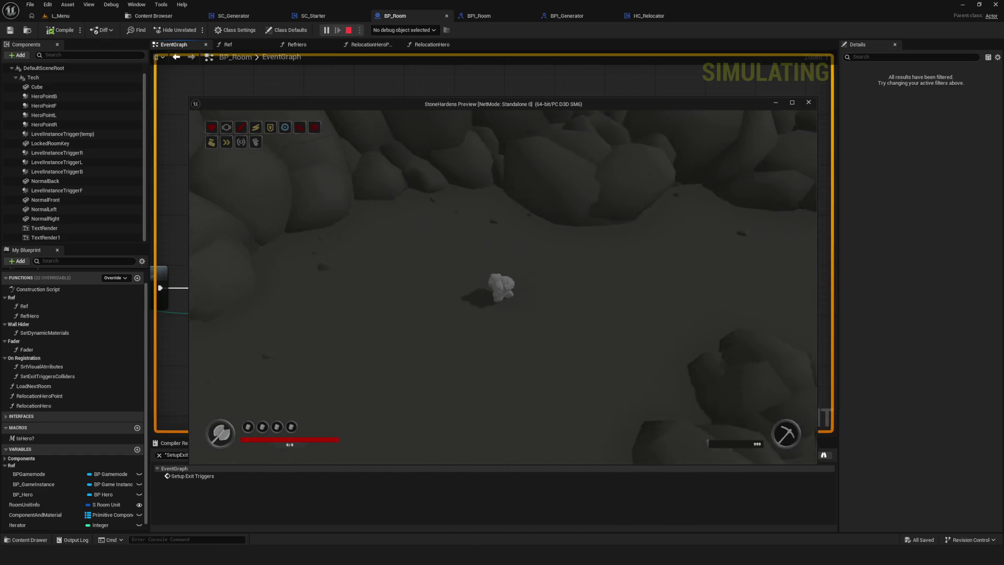
pyautogui.press('w')
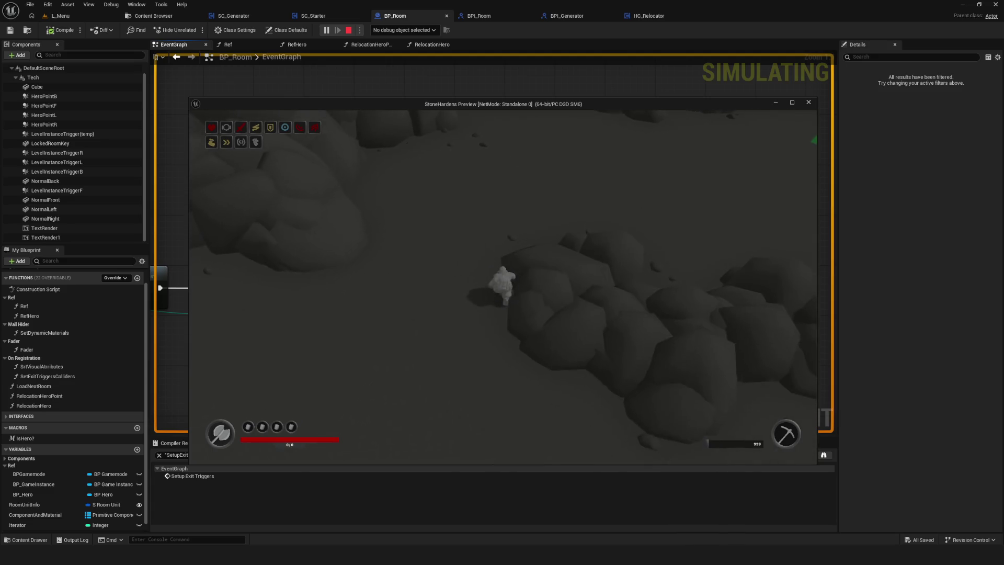
pyautogui.press('s')
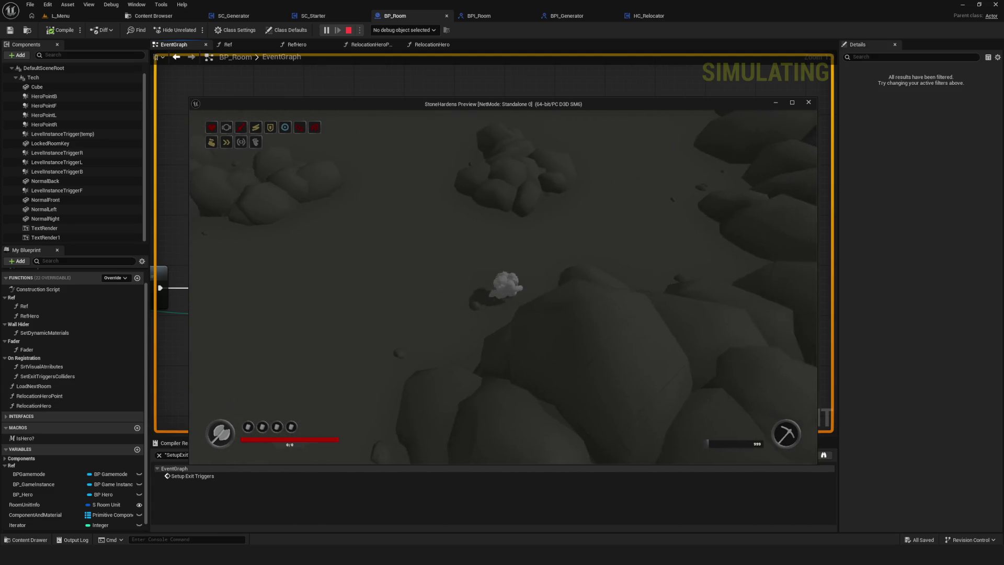
pyautogui.press('s')
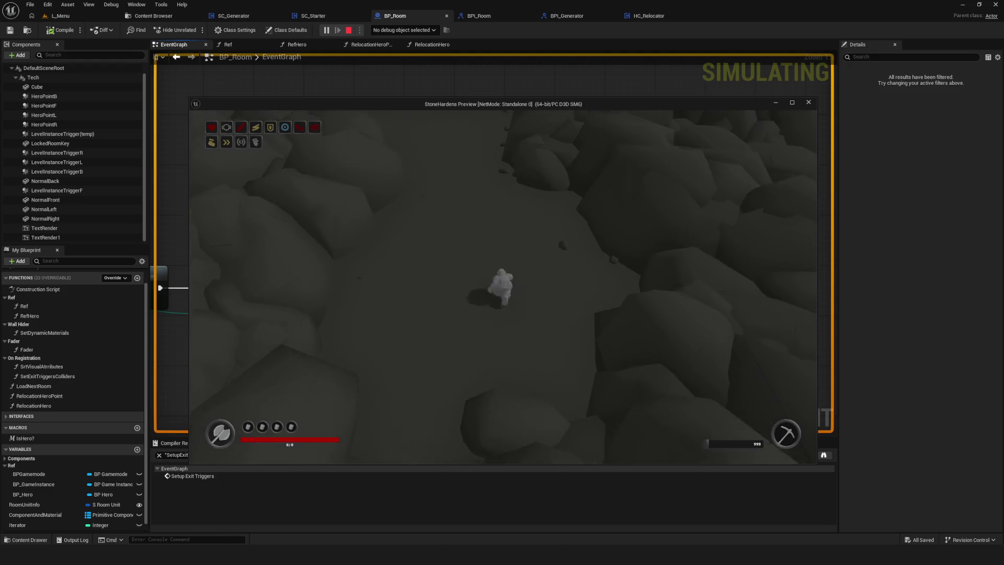
pyautogui.press('w')
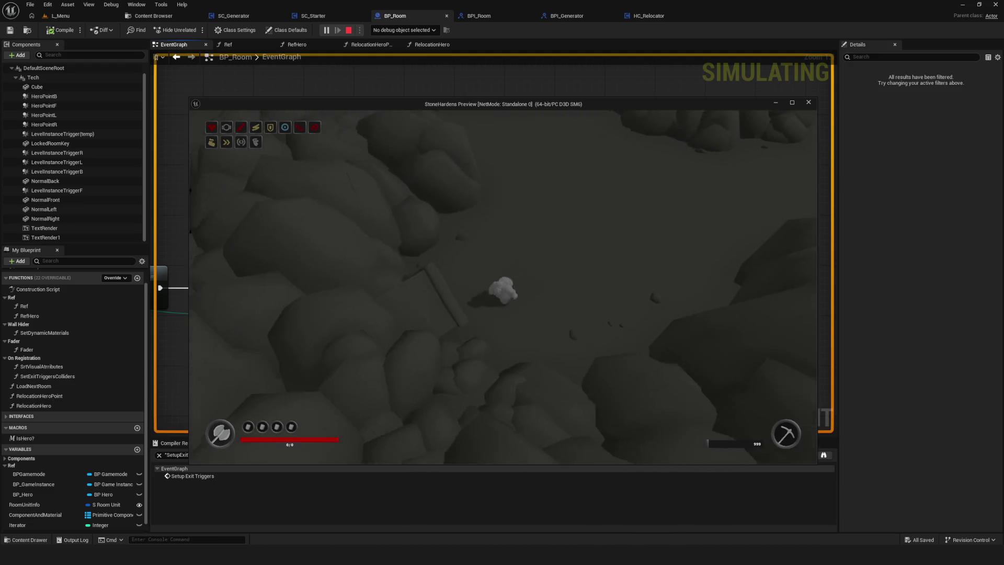
pyautogui.press('space')
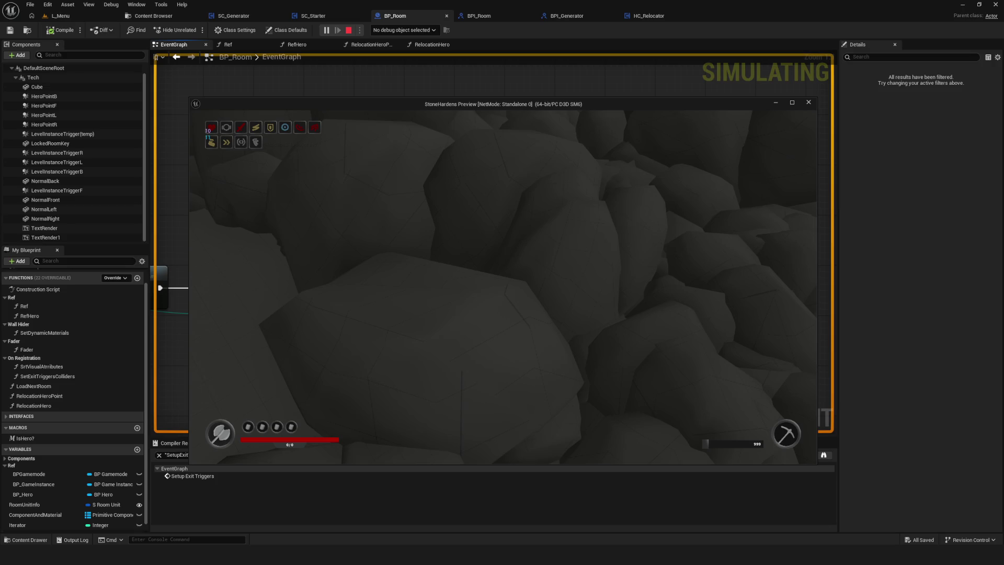
pyautogui.press('Escape')
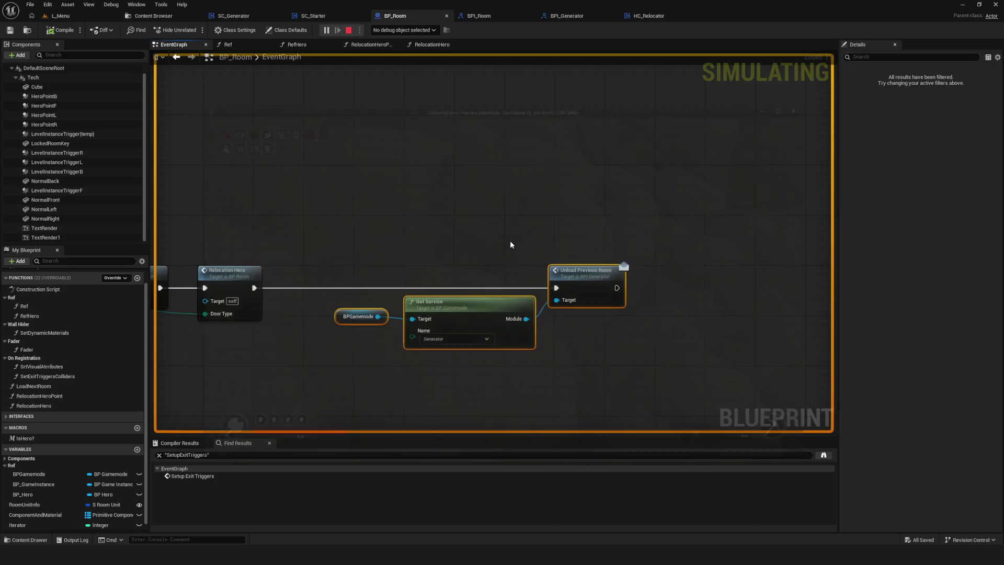
# In SC_Generator, move the unload nodes beside Print String, chain Print String into the Set node, and save.
pyautogui.press('Home')
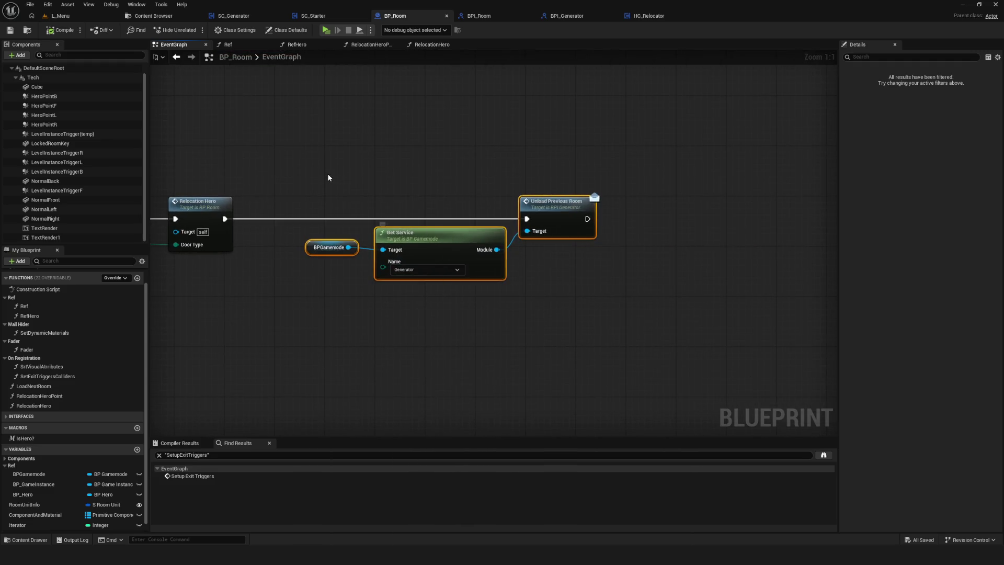
pyautogui.scroll(-7, 507, 287)
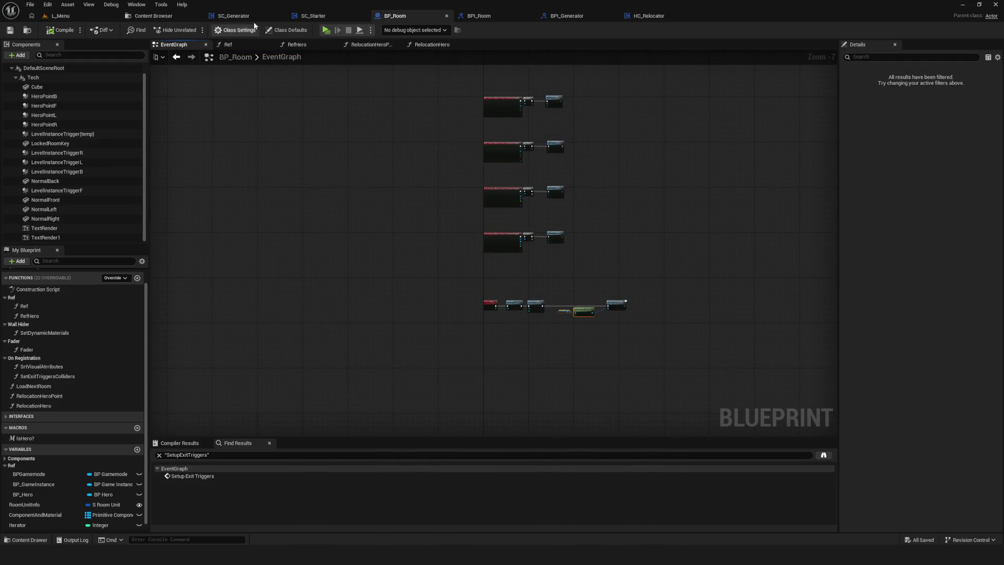
pyautogui.click(240, 16)
pyautogui.moveTo(561, 253)
pyautogui.mouseDown()
pyautogui.moveTo(561, 163)
pyautogui.moveTo(598, 327)
pyautogui.mouseUp()
pyautogui.moveTo(587, 269); pyautogui.dragTo(604, 164)
pyautogui.scroll(3, 405, 160)
pyautogui.moveTo(328, 165)
pyautogui.mouseDown()
pyautogui.moveTo(653, 189)
pyautogui.moveTo(649, 156)
pyautogui.mouseUp()
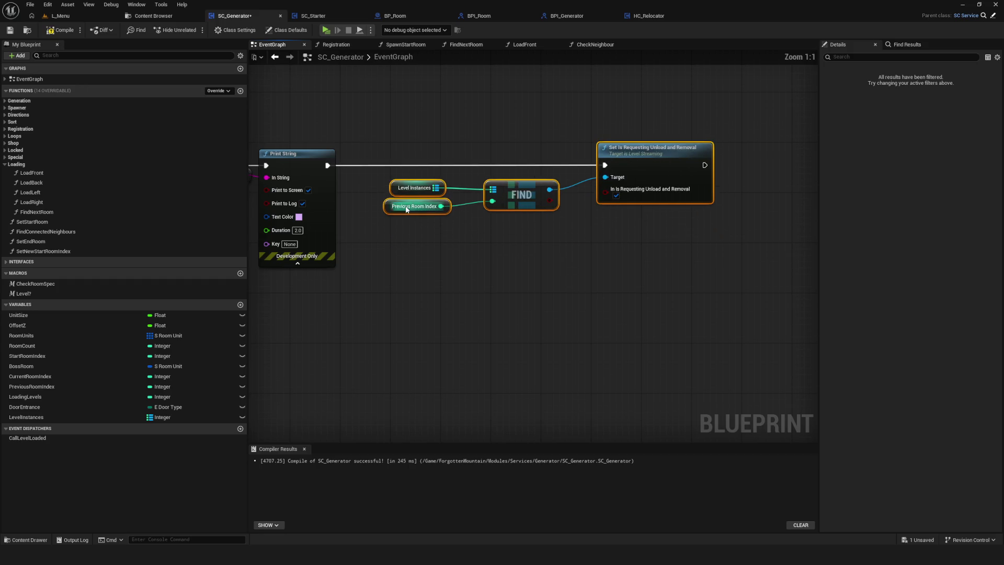
pyautogui.moveTo(406, 210); pyautogui.dragTo(412, 209)
pyautogui.moveTo(499, 211)
pyautogui.mouseDown()
pyautogui.moveTo(483, 244)
pyautogui.moveTo(458, 255)
pyautogui.moveTo(472, 226)
pyautogui.mouseUp()
pyautogui.hotkey('ctrl', 's')
# Duplicate the Level Instances getter, shift the Find and Set nodes right, and add a Length node on it.
pyautogui.hotkey('ctrl', 'c')
pyautogui.hotkey('ctrl', 'v')
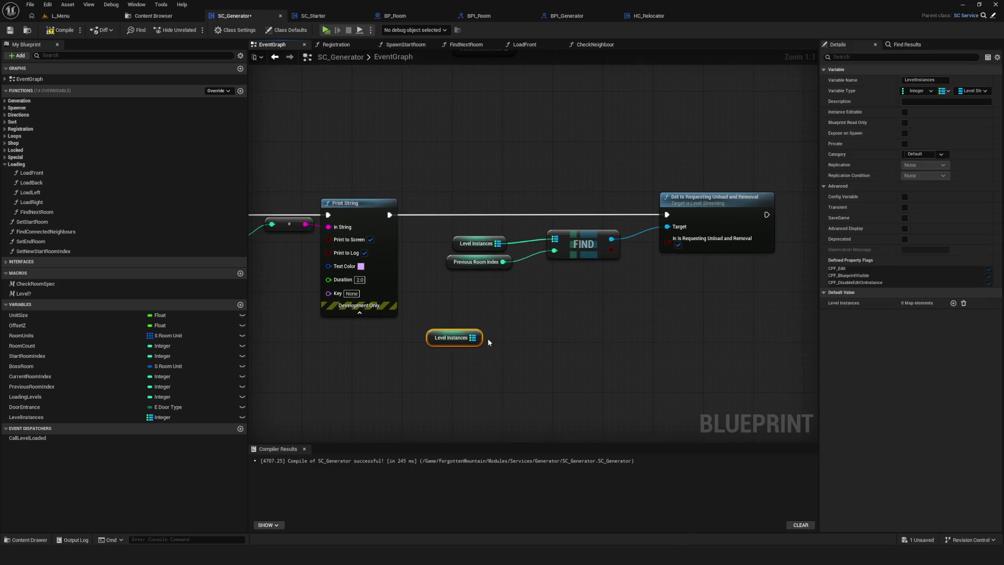
pyautogui.moveTo(446, 275); pyautogui.dragTo(779, 190)
pyautogui.moveTo(704, 214)
pyautogui.mouseDown()
pyautogui.moveTo(867, 215)
pyautogui.moveTo(759, 209)
pyautogui.mouseUp()
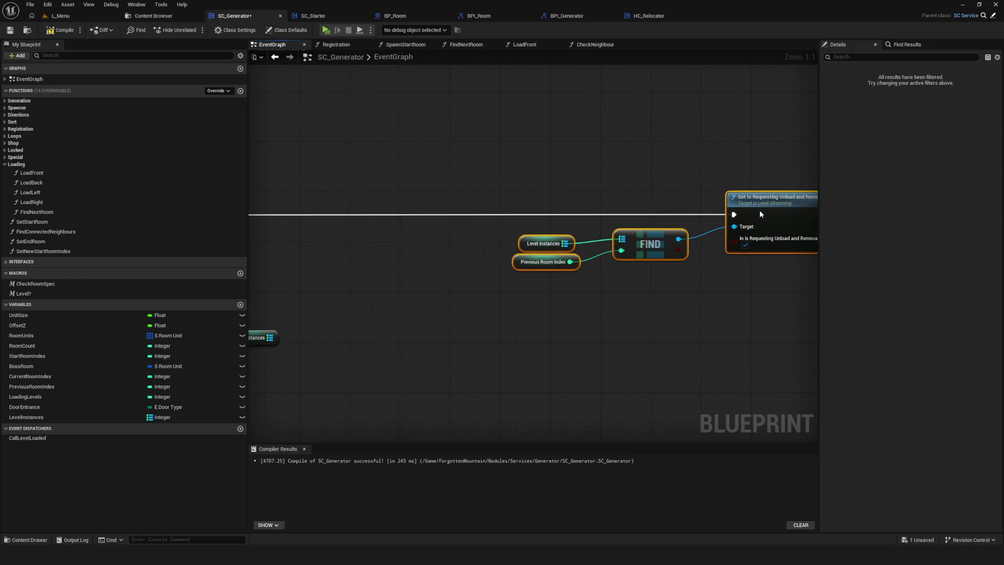
pyautogui.moveTo(759, 270); pyautogui.dragTo(775, 271)
pyautogui.moveTo(575, 352); pyautogui.dragTo(642, 294)
pyautogui.write('leng')
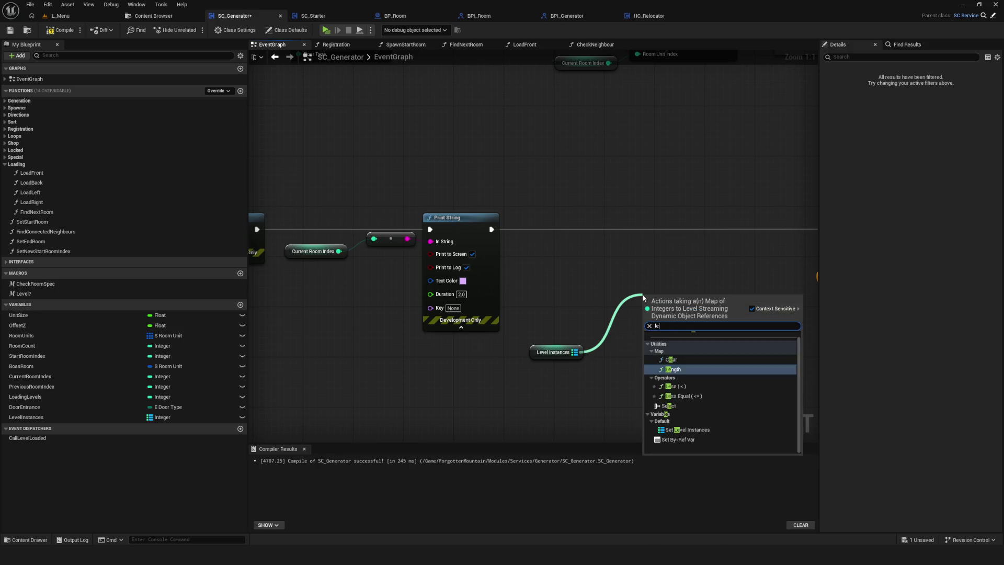
pyautogui.press('Return')
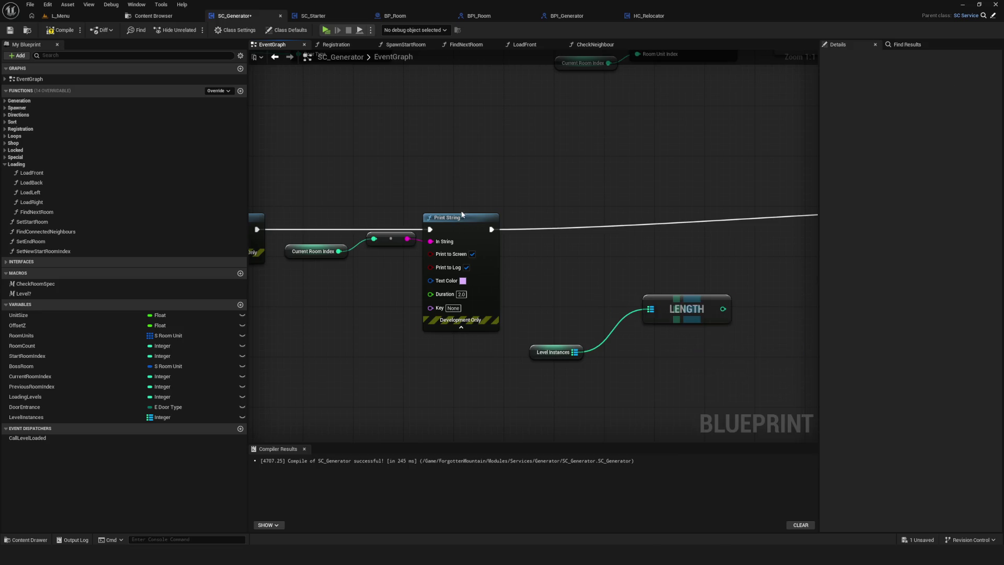
# Chain a copy of Print String after the first, fed by Length, with red text colour.
pyautogui.click(462, 216)
pyautogui.hotkey('ctrl', 'c')
pyautogui.hotkey('ctrl', 'v')
pyautogui.moveTo(492, 229); pyautogui.dragTo(719, 236)
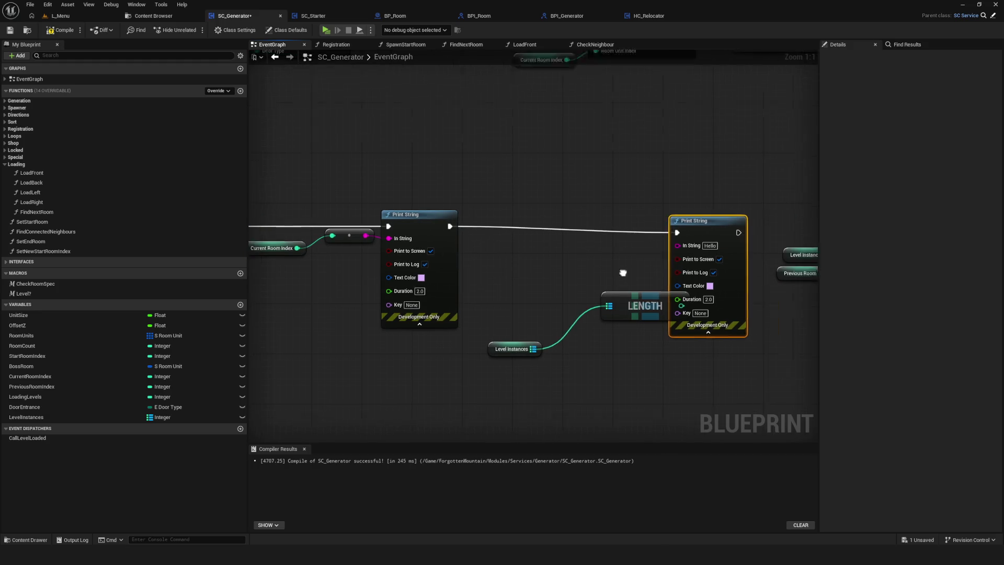
pyautogui.moveTo(602, 295); pyautogui.dragTo(551, 287)
pyautogui.click(669, 272)
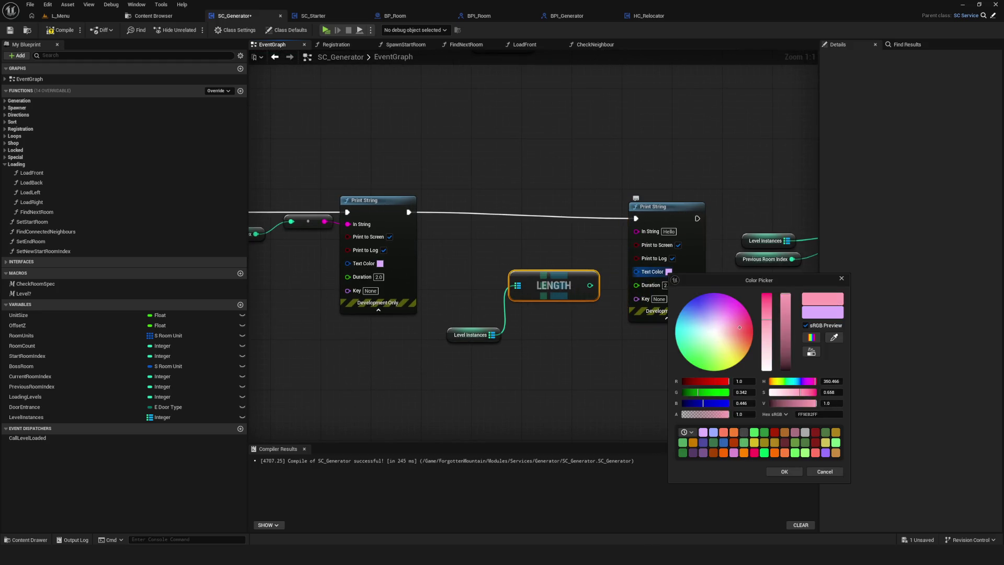
pyautogui.moveTo(739, 327); pyautogui.dragTo(753, 334)
pyautogui.click(790, 472)
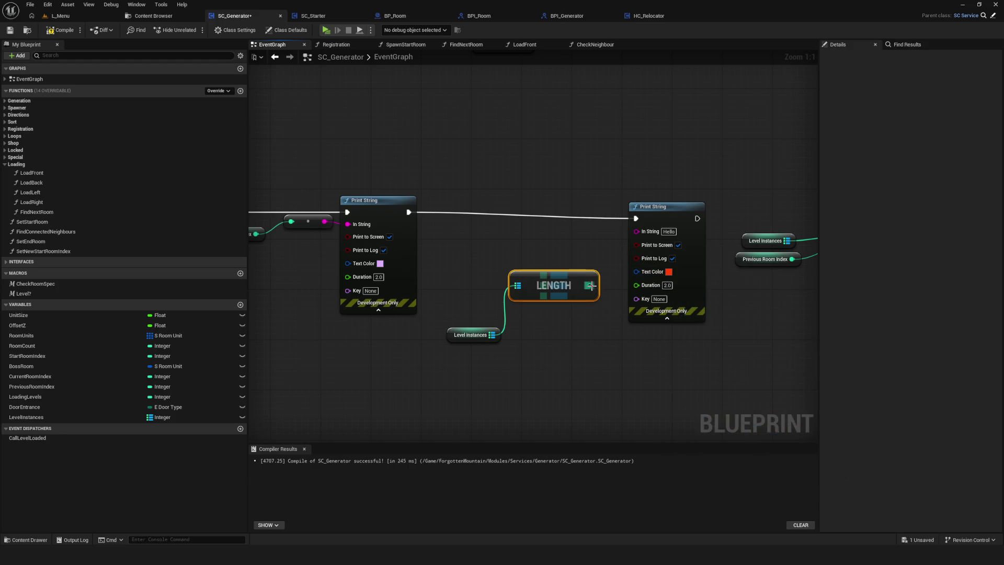
pyautogui.scroll(-6, 463, 186)
pyautogui.scroll(3, 463, 186)
# Compile and save SC_Generator, then start a preview and begin a new game from the menu.
pyautogui.click(60, 30)
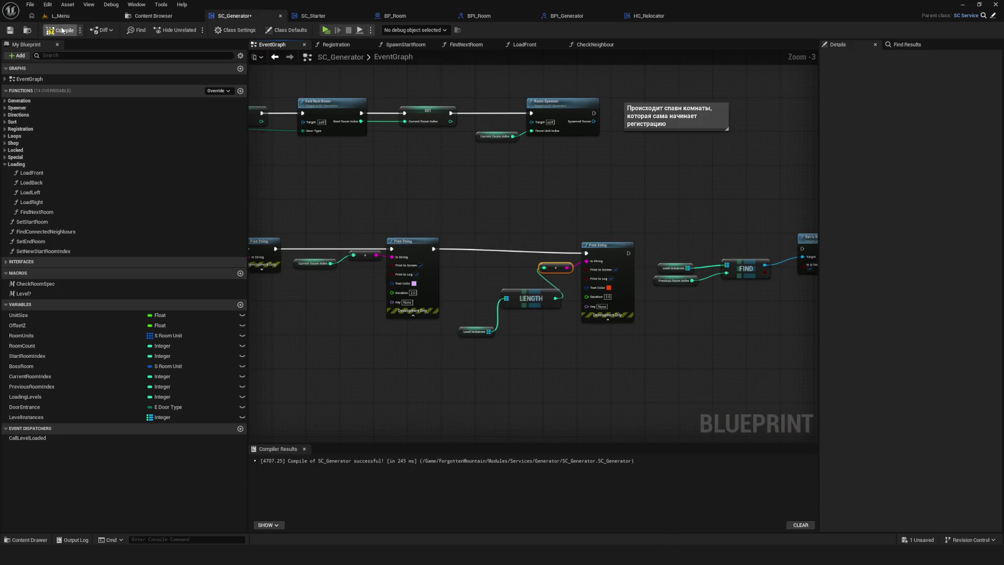
pyautogui.click(9, 30)
pyautogui.click(325, 29)
pyautogui.click(505, 233)
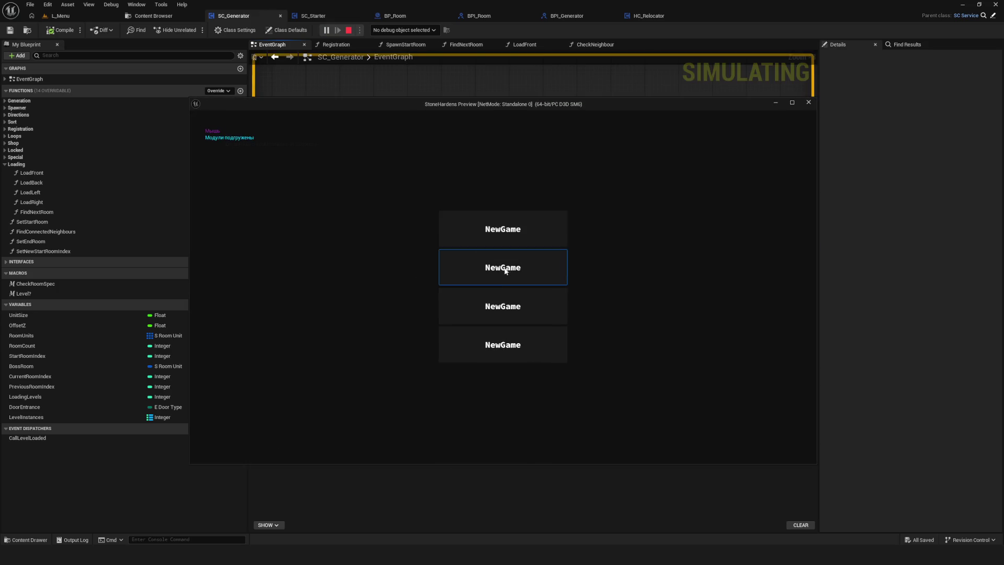
pyautogui.click(503, 264)
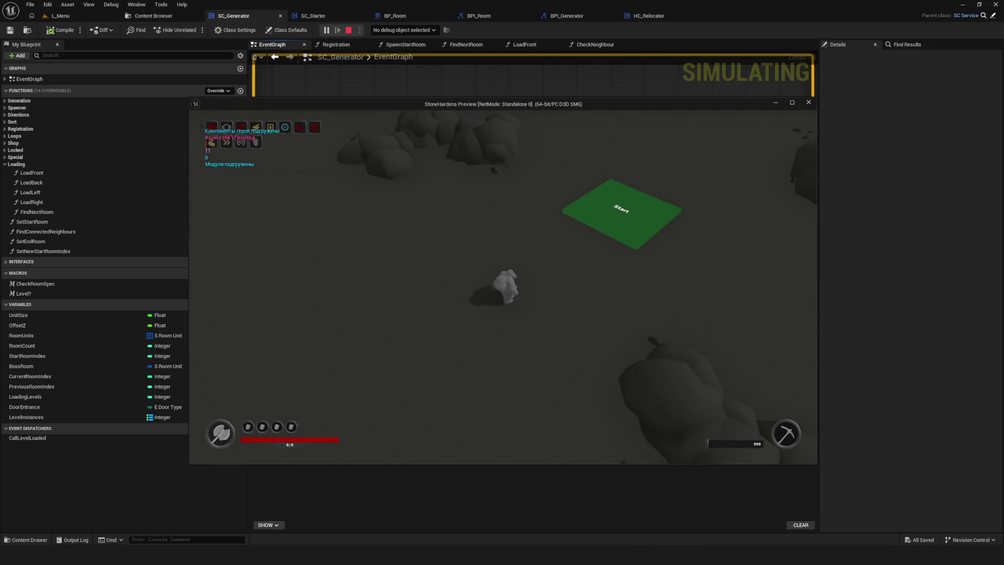
# Walk the character past the Start tile into the rock cluster, then stop the preview run.
pyautogui.press('w')
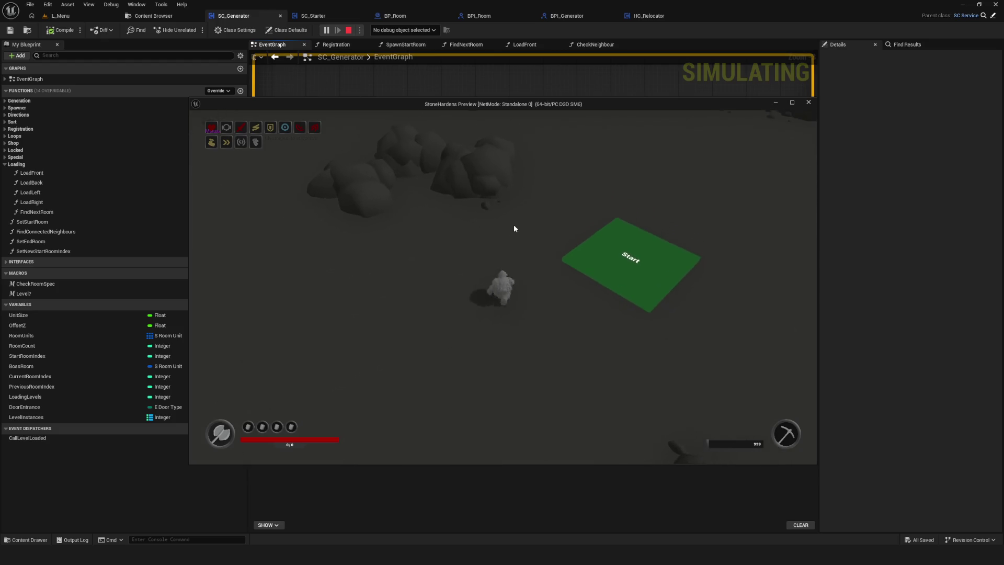
pyautogui.press('w')
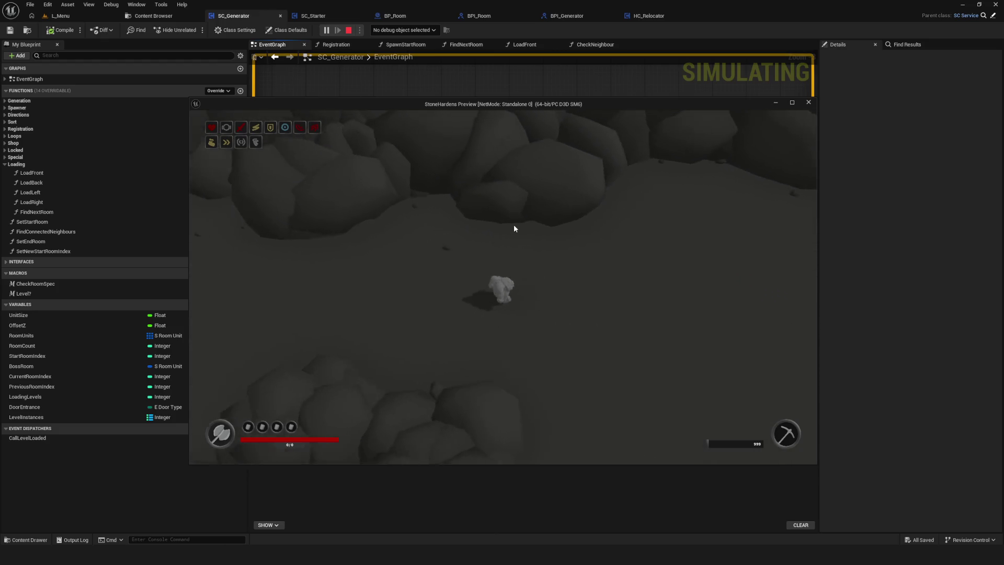
pyautogui.press('w')
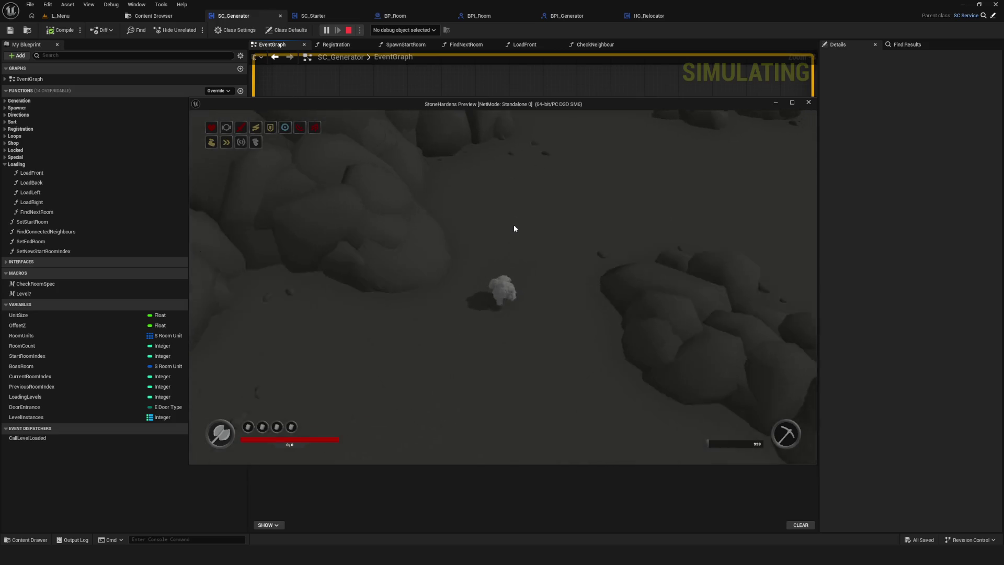
pyautogui.press('w')
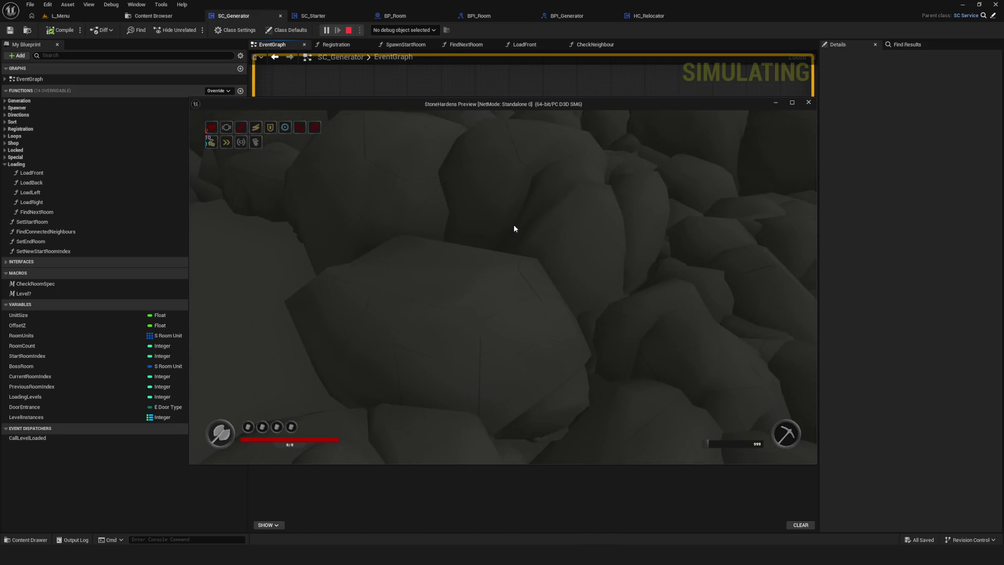
pyautogui.press('Escape')
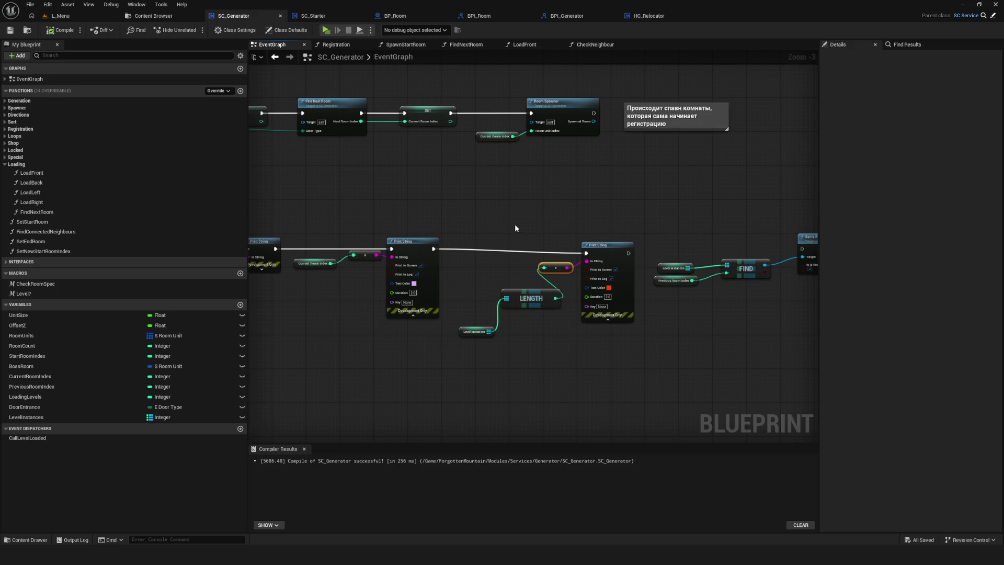
# Add a Format Text node to the SC_Generator graph and move it to the left.
pyautogui.rightClick(516, 196)
pyautogui.write('format ter')
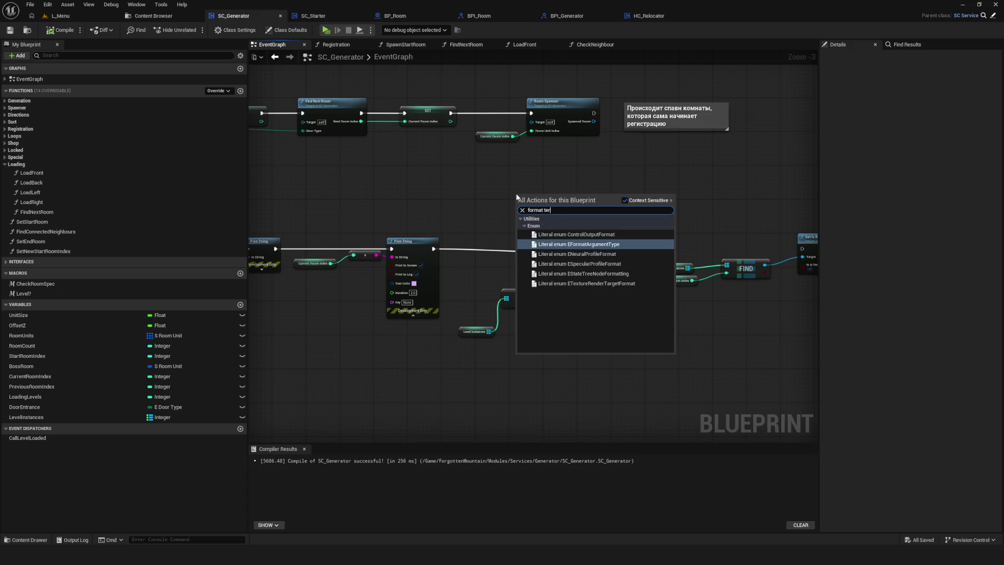
pyautogui.press('BackSpace')
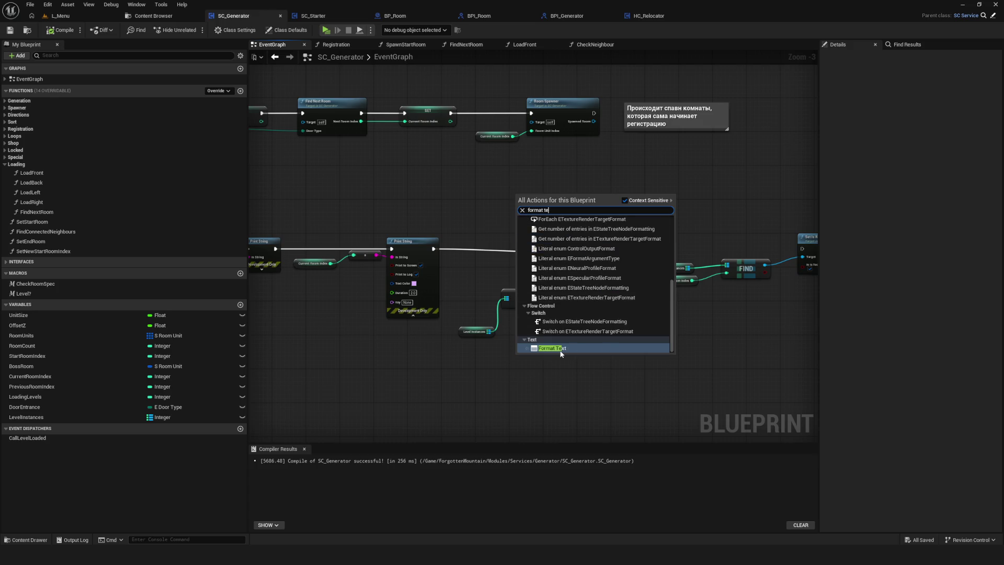
pyautogui.click(561, 348)
pyautogui.scroll(3, 554, 205)
pyautogui.moveTo(526, 173); pyautogui.dragTo(426, 173)
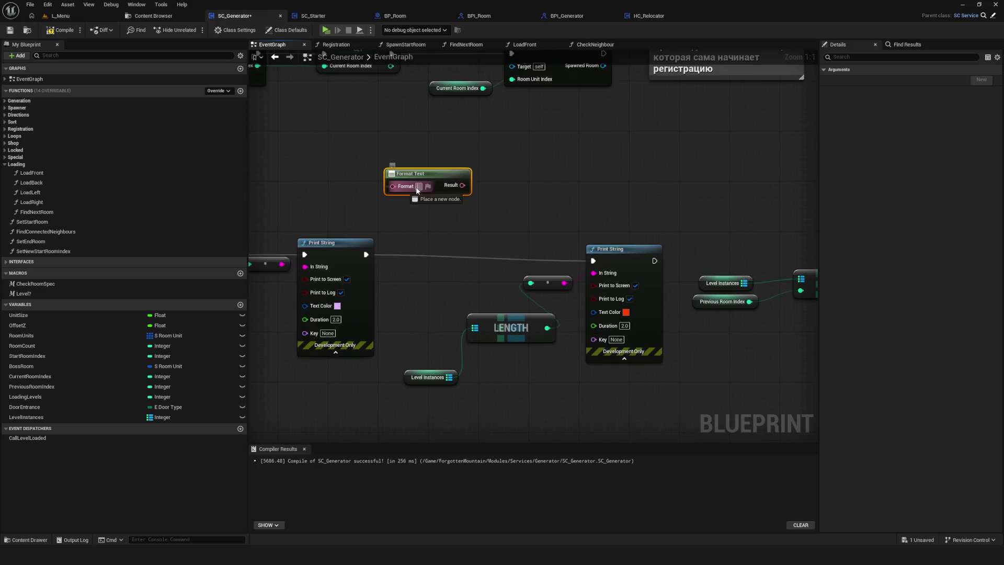
pyautogui.click(540, 214)
pyautogui.moveTo(531, 220); pyautogui.dragTo(683, 224)
# Add an Append node off the Print String's In String pin and give it four extra inputs.
pyautogui.moveTo(458, 273); pyautogui.dragTo(390, 349)
pyautogui.write('appe')
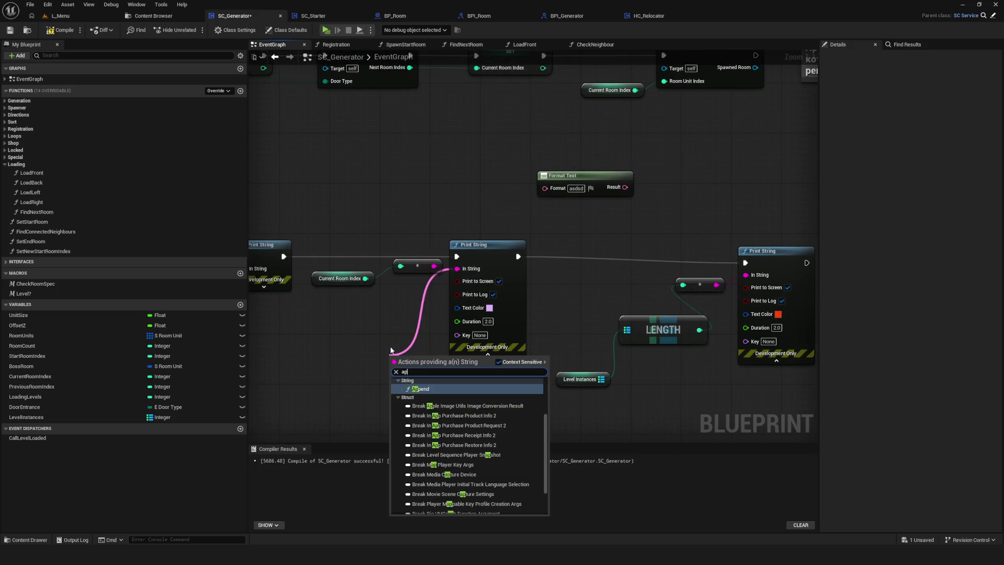
pyautogui.press('Return')
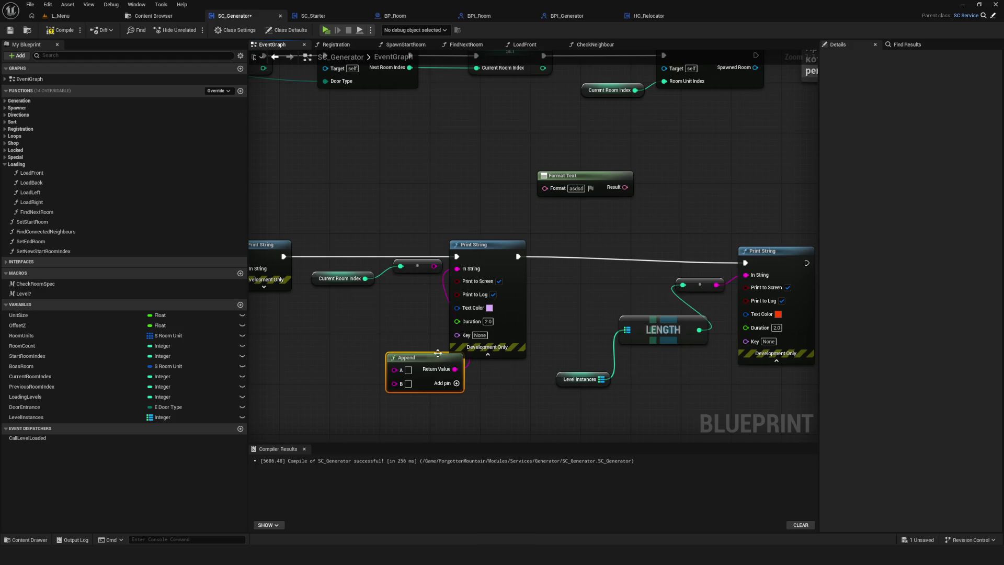
pyautogui.moveTo(412, 356); pyautogui.dragTo(356, 320)
pyautogui.click(407, 346)
pyautogui.click(406, 346)
pyautogui.click(406, 345)
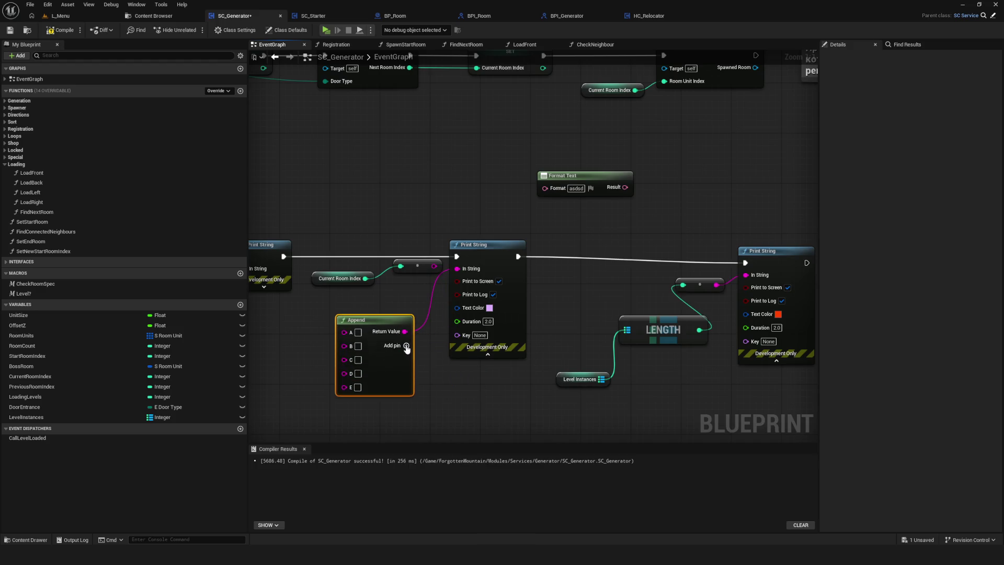
pyautogui.click(406, 346)
pyautogui.click(406, 346)
pyautogui.click(406, 346)
# Remove the Append node, set the first Print String's In String to Hello, and save.
pyautogui.moveTo(423, 375)
pyautogui.mouseDown()
pyautogui.moveTo(558, 338)
pyautogui.moveTo(499, 364)
pyautogui.mouseUp()
pyautogui.scroll(-5, 558, 340)
pyautogui.scroll(4, 548, 361)
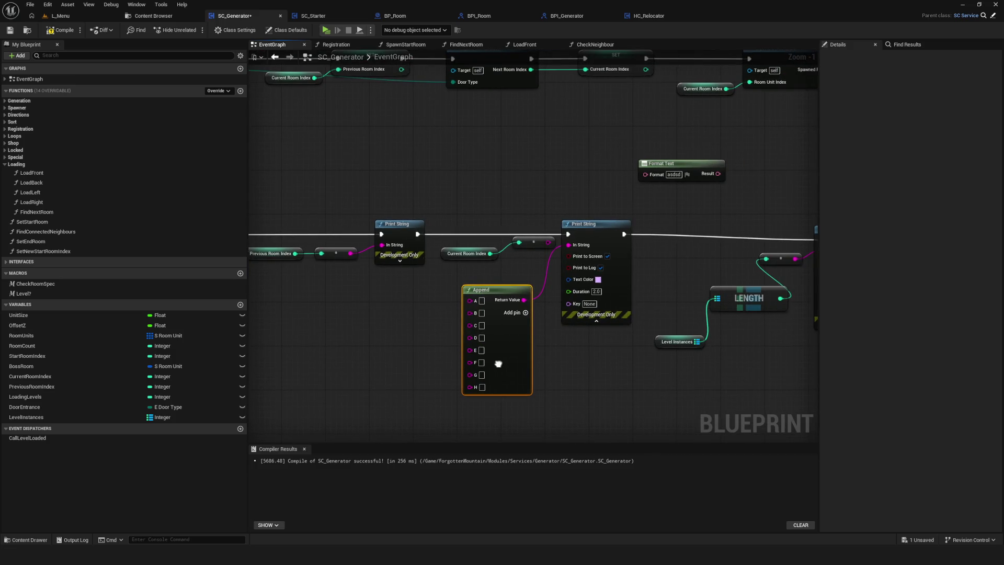
pyautogui.moveTo(504, 364); pyautogui.dragTo(493, 367)
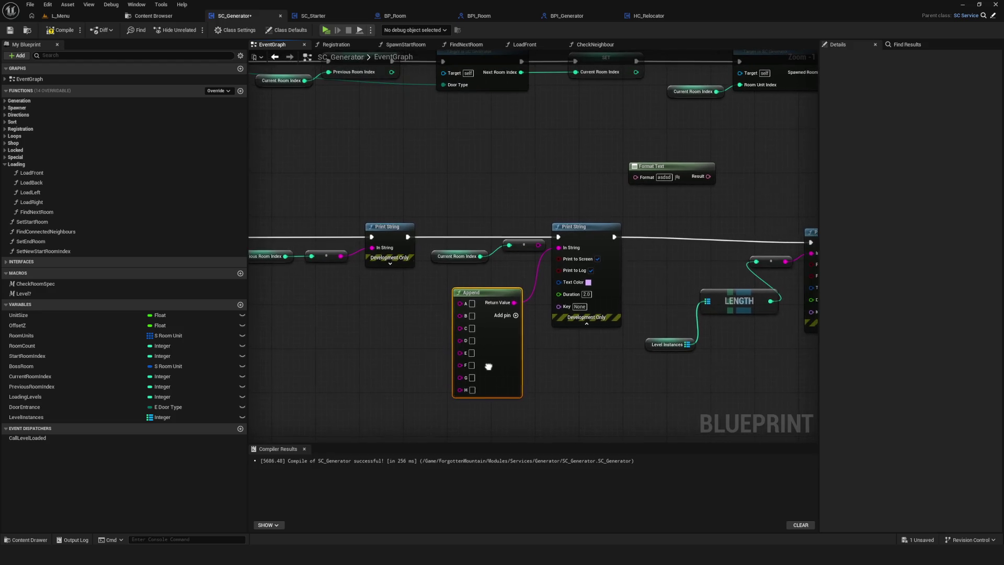
pyautogui.moveTo(412, 359); pyautogui.dragTo(377, 369)
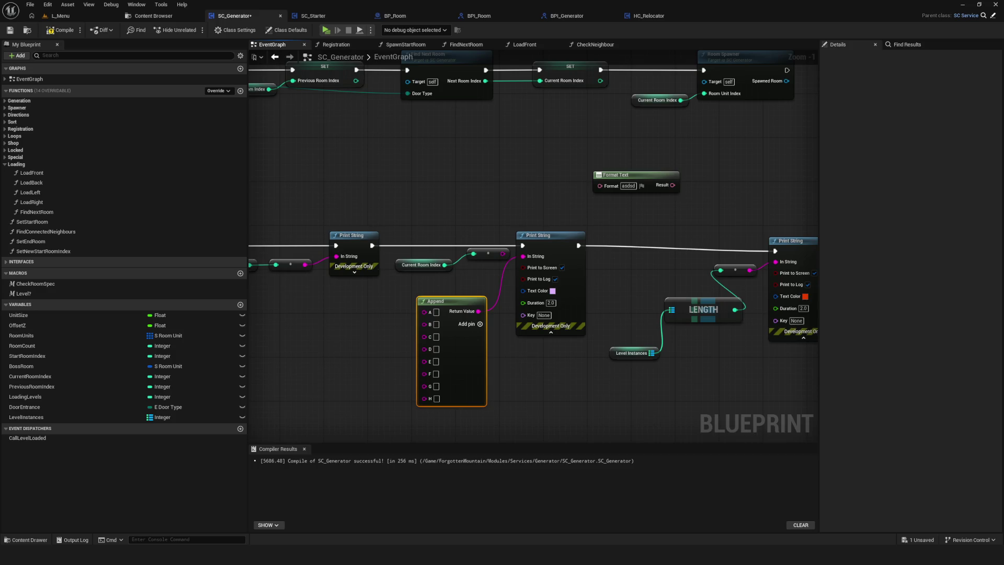
pyautogui.press('Delete')
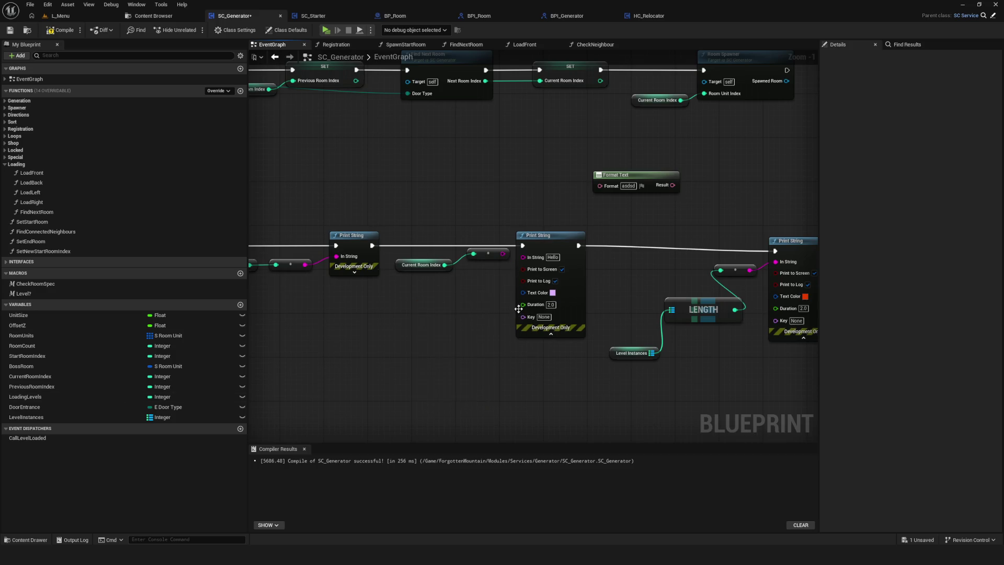
pyautogui.moveTo(472, 334); pyautogui.dragTo(429, 343)
pyautogui.click(586, 186)
pyautogui.press('Delete')
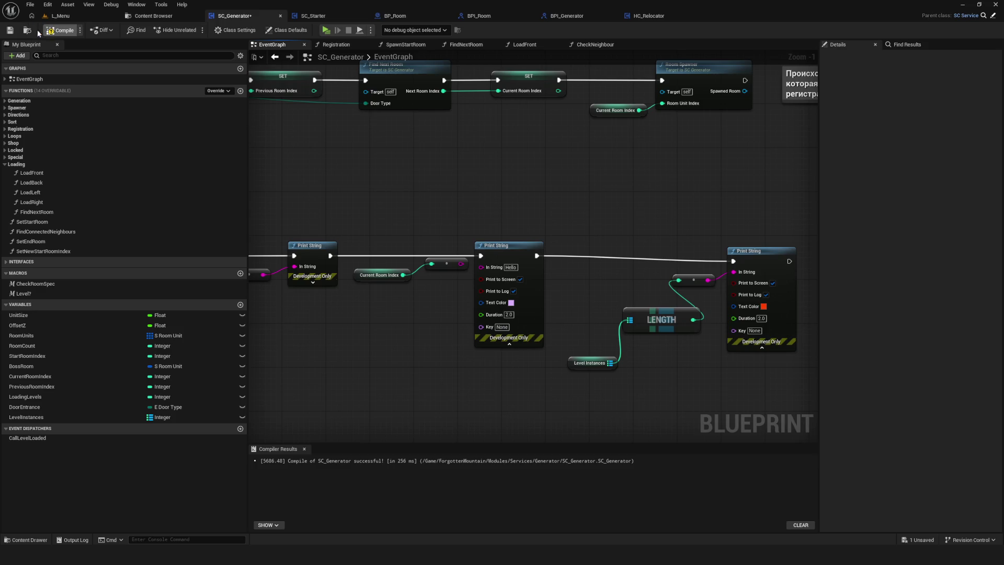
pyautogui.hotkey('ctrl', 's')
# Connect Format Text's Result to the red Print String's In String and compile SC_Generator.
pyautogui.scroll(6, 486, 263)
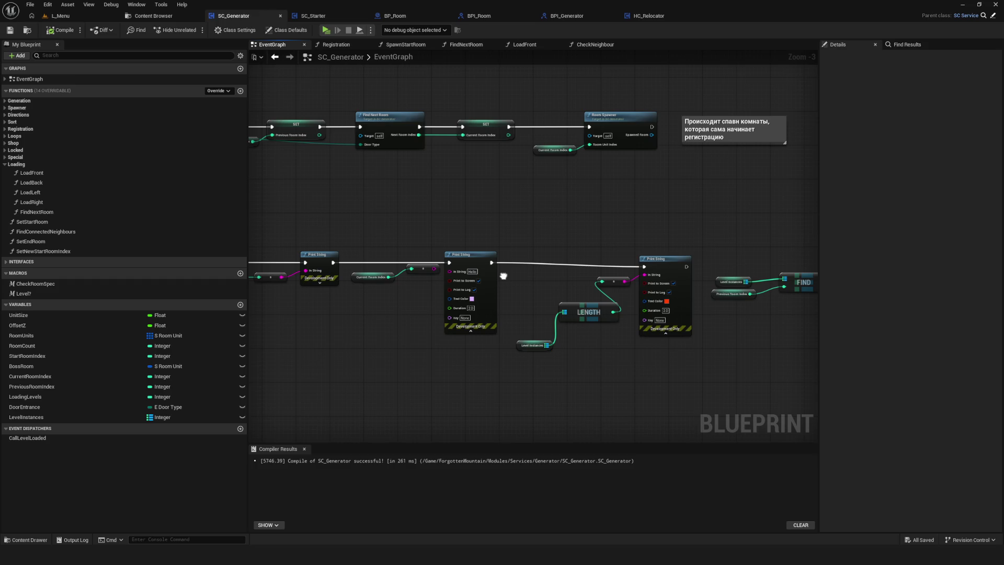
pyautogui.scroll(-2, 503, 276)
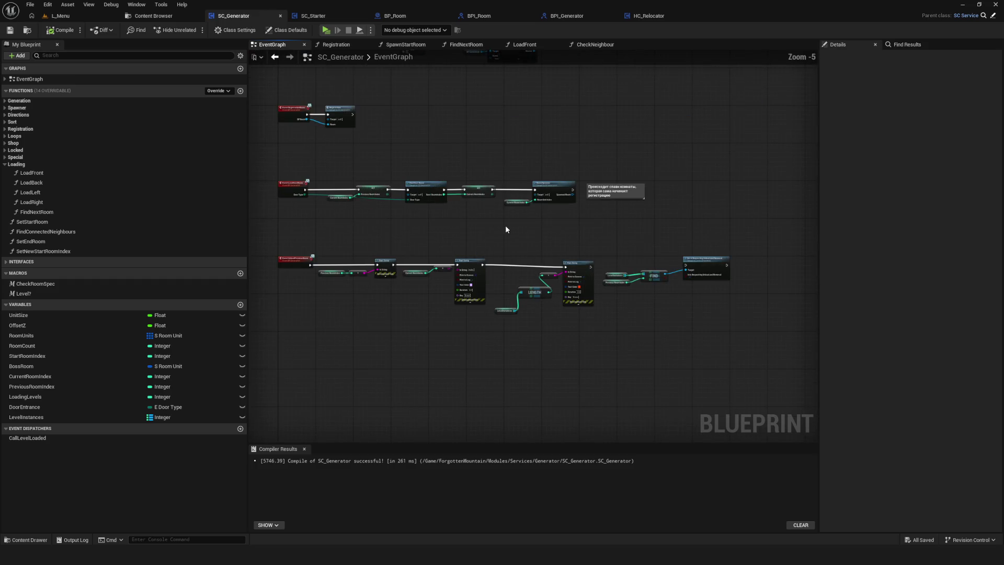
pyautogui.scroll(5, 520, 241)
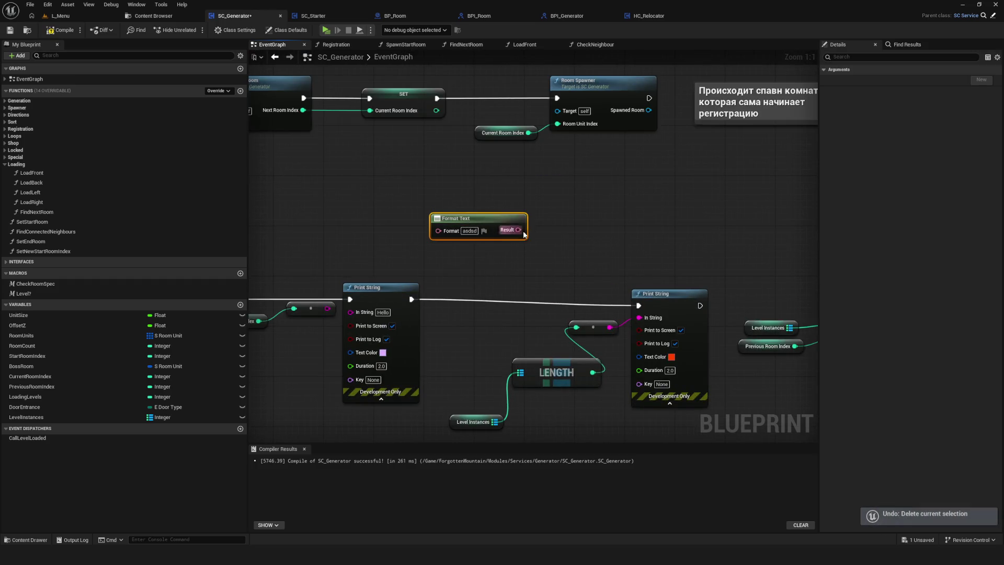
pyautogui.moveTo(522, 231); pyautogui.dragTo(639, 317)
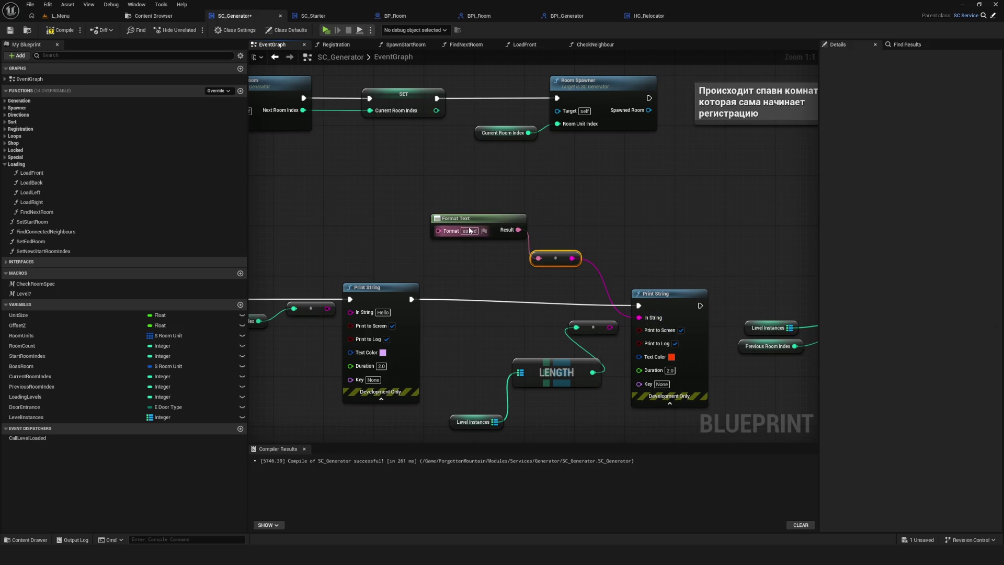
pyautogui.click(61, 28)
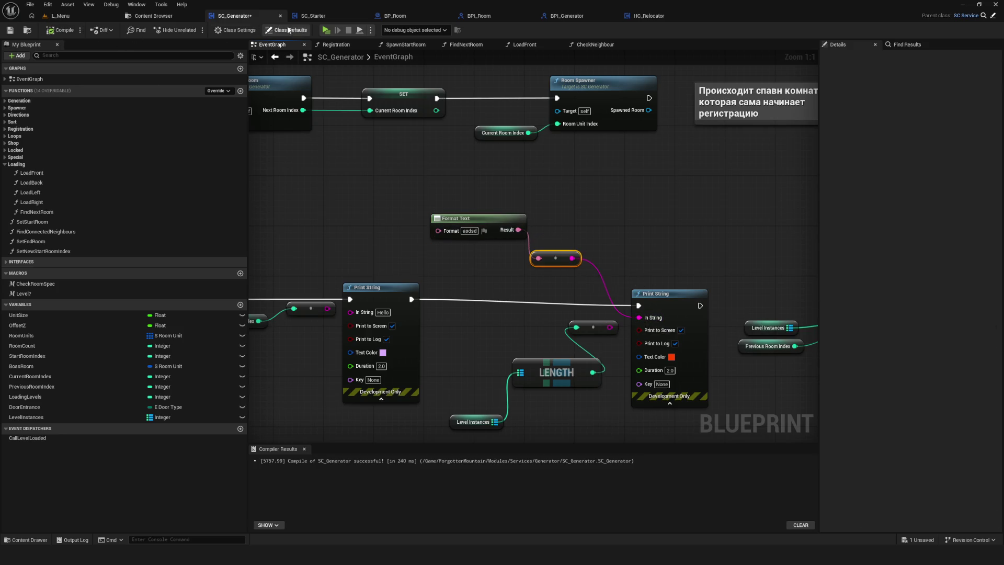
pyautogui.click(325, 30)
pyautogui.click(521, 232)
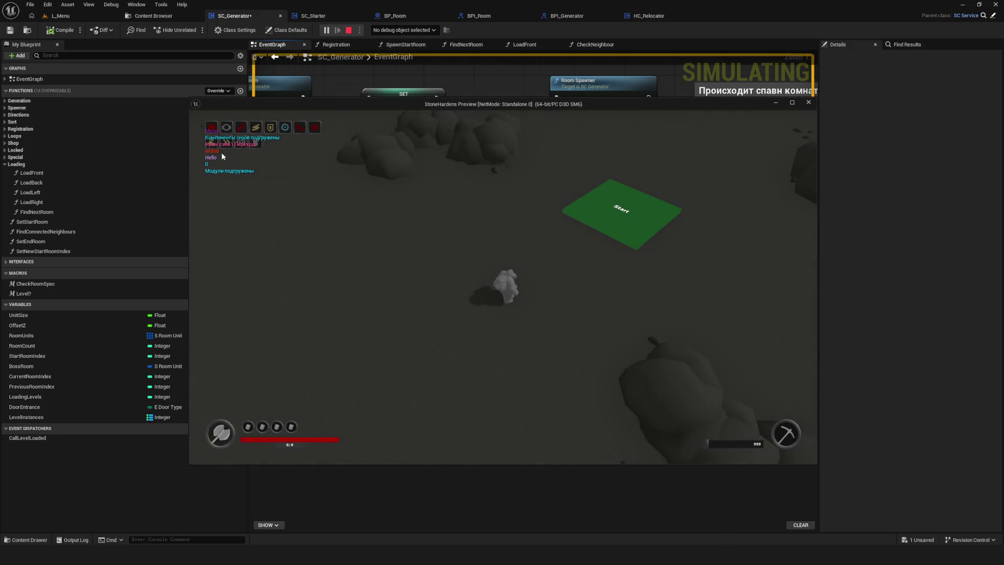
pyautogui.press('Escape')
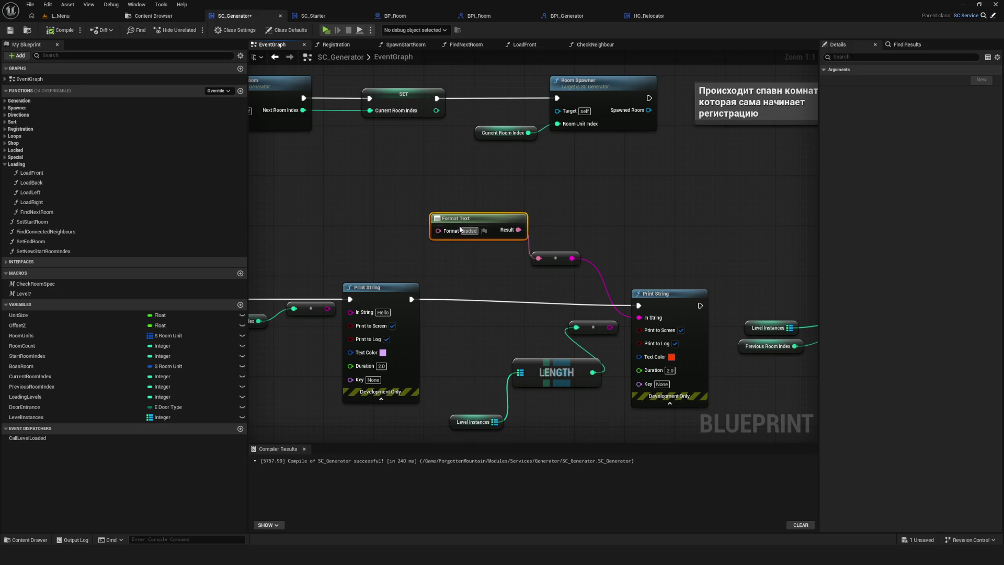
# Finish the Format Text node's prev/cur format, then deselect it.
pyautogui.write('{prev} cur: {cur}')
pyautogui.click(634, 221)
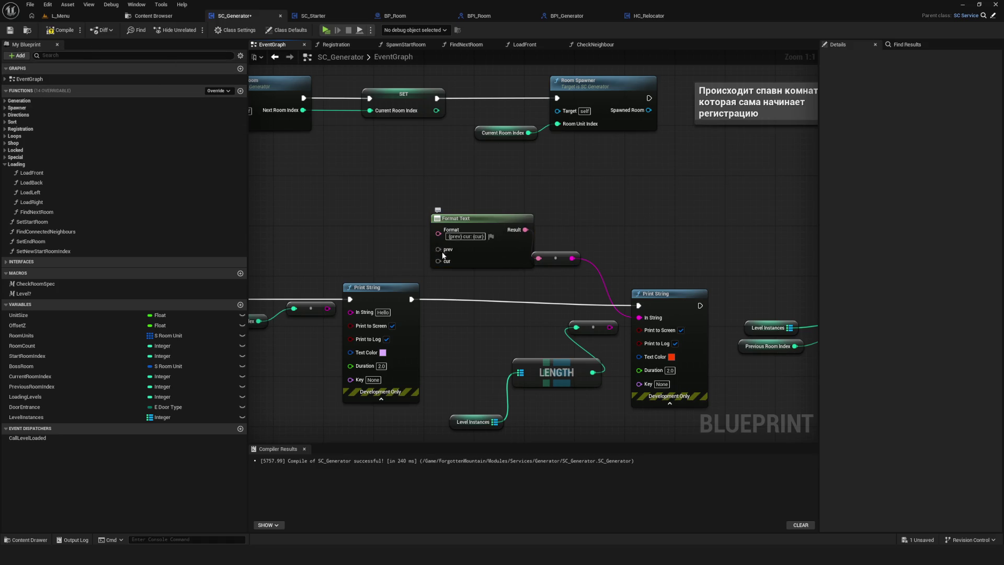
pyautogui.rightClick(378, 250)
pyautogui.moveTo(577, 237); pyautogui.dragTo(538, 212)
# Add an Append node with two extra inputs feeding the red Print String's In String.
pyautogui.moveTo(623, 289); pyautogui.dragTo(550, 424)
pyautogui.write('app')
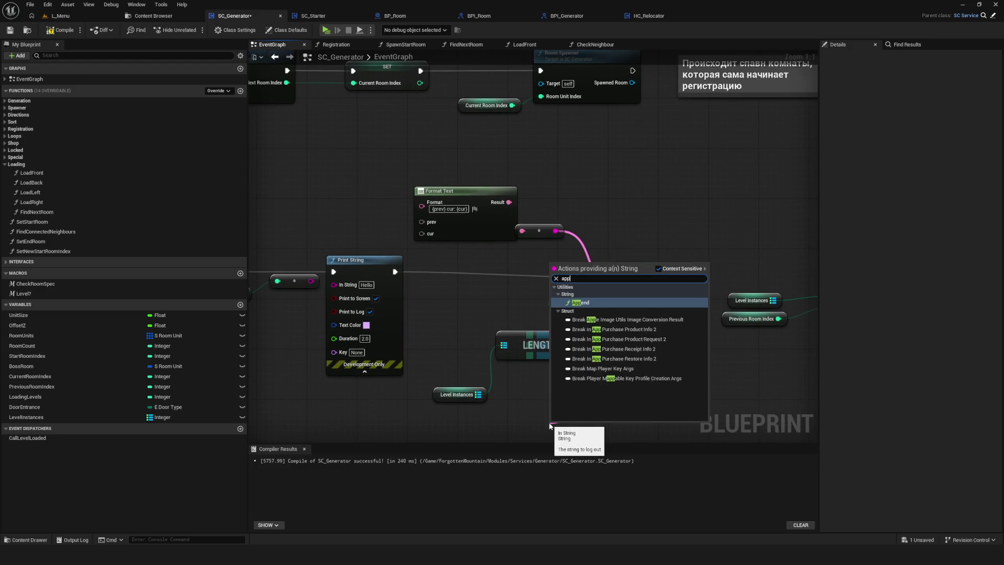
pyautogui.write('en')
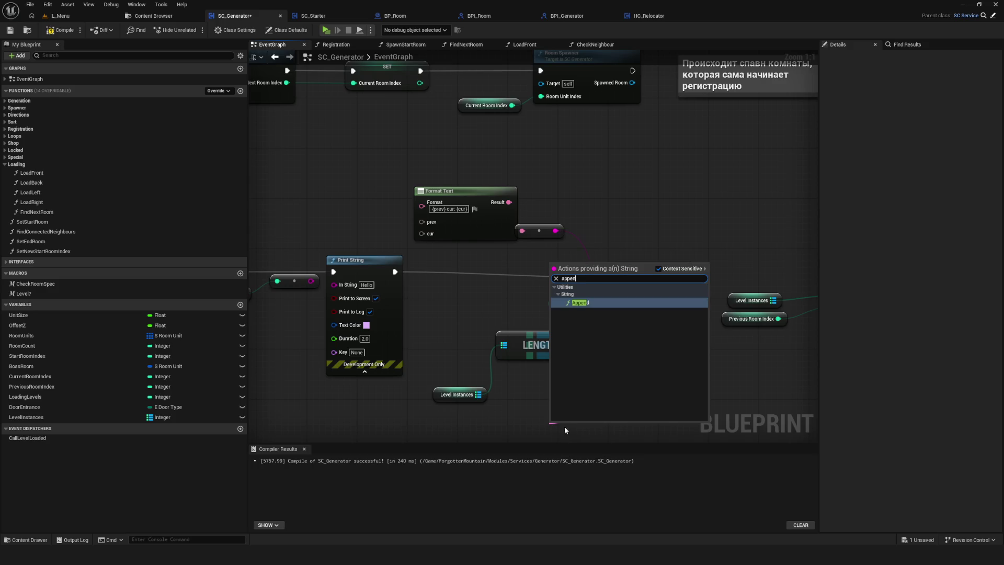
pyautogui.click(583, 309)
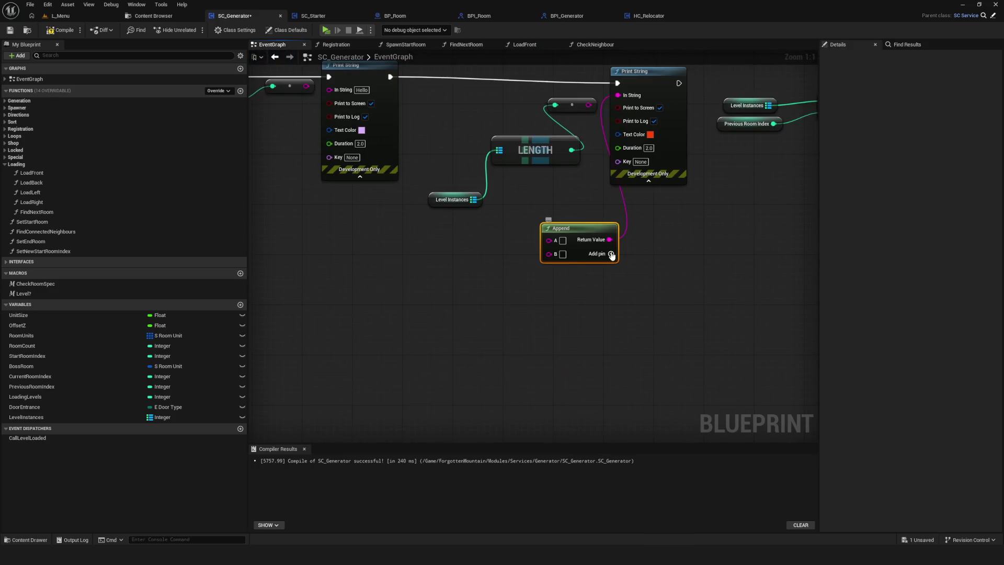
pyautogui.doubleClick(611, 254)
# Remove the Append node, leaving Level Instances > Length > ToString wired into In String.
pyautogui.moveTo(534, 253); pyautogui.dragTo(536, 353)
pyautogui.click(535, 344)
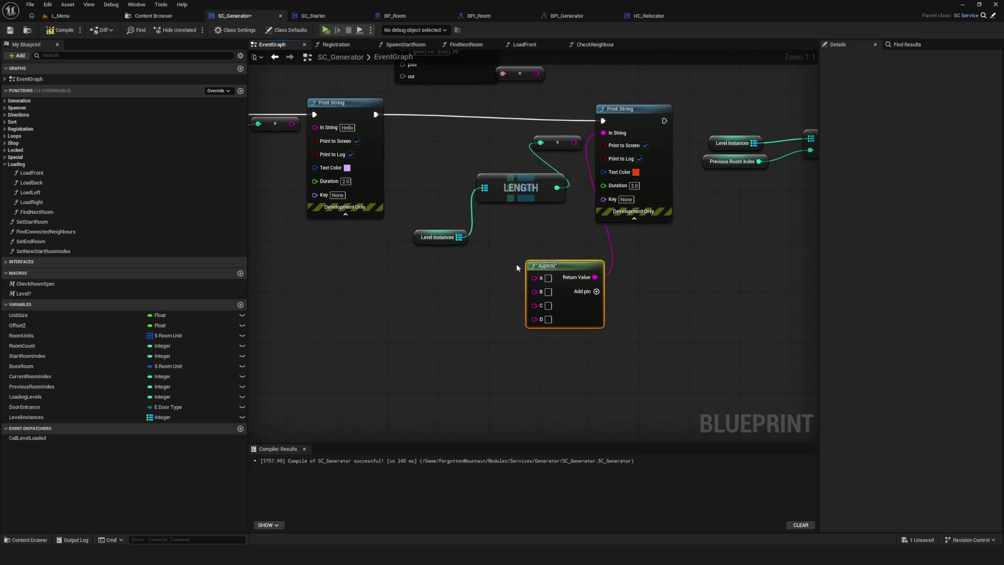
pyautogui.moveTo(544, 265)
pyautogui.mouseDown()
pyautogui.moveTo(444, 261)
pyautogui.moveTo(467, 253)
pyautogui.mouseUp()
pyautogui.scroll(-4, 541, 323)
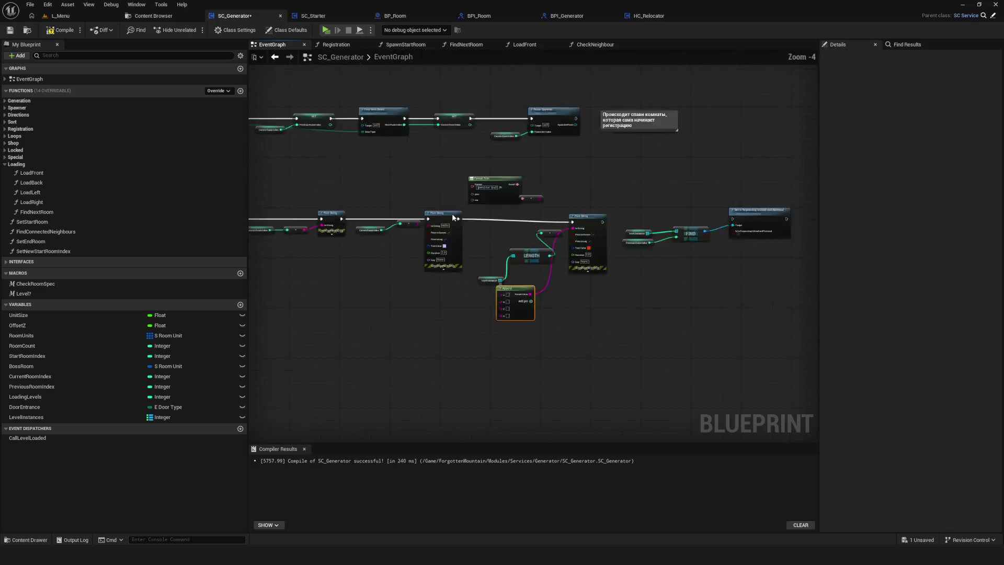
pyautogui.scroll(3, 453, 217)
pyautogui.press('Delete')
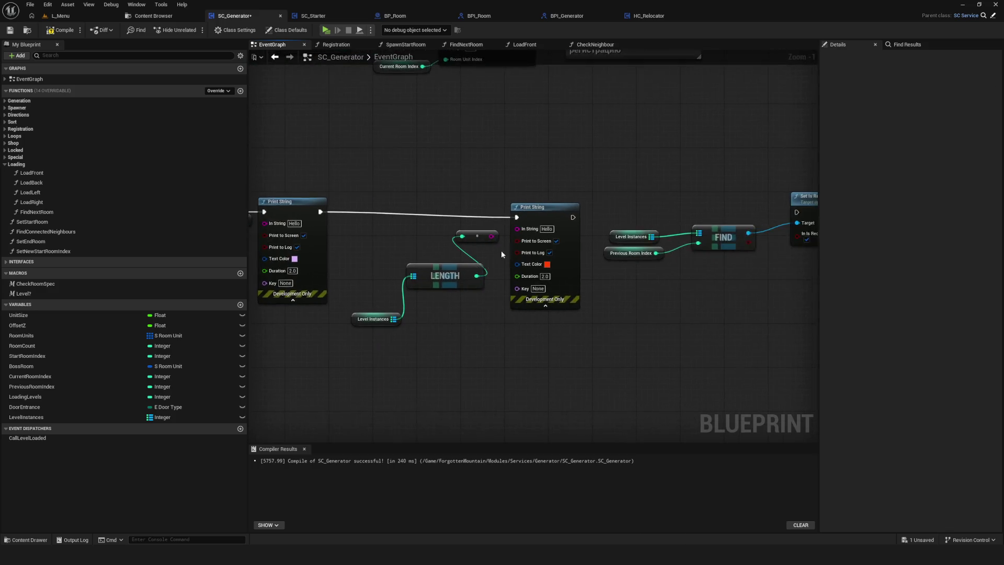
pyautogui.scroll(1, 501, 250)
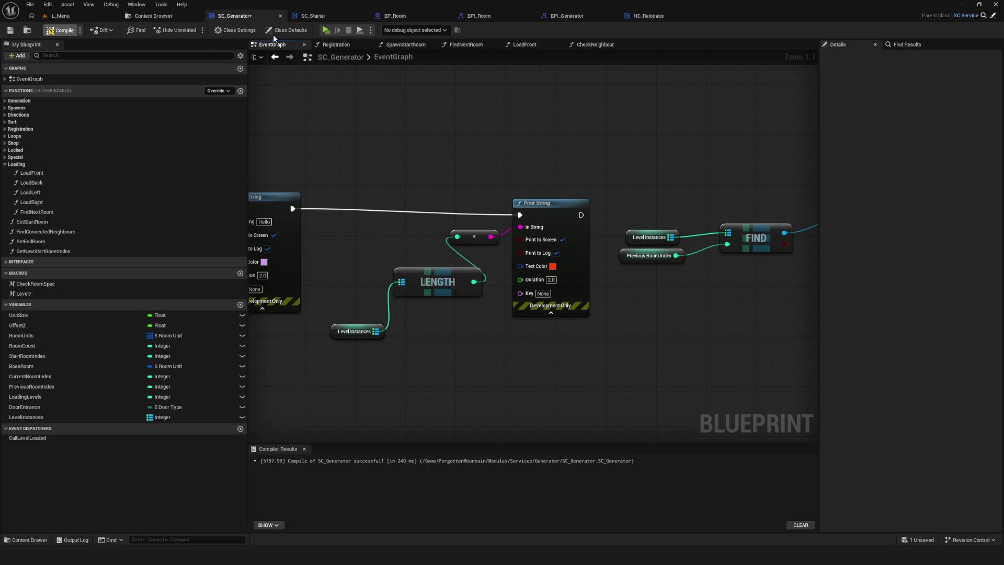
# Play a Dev preview game to check the debug output, then recompile SC_Generator.
pyautogui.hotkey('alt', 'p')
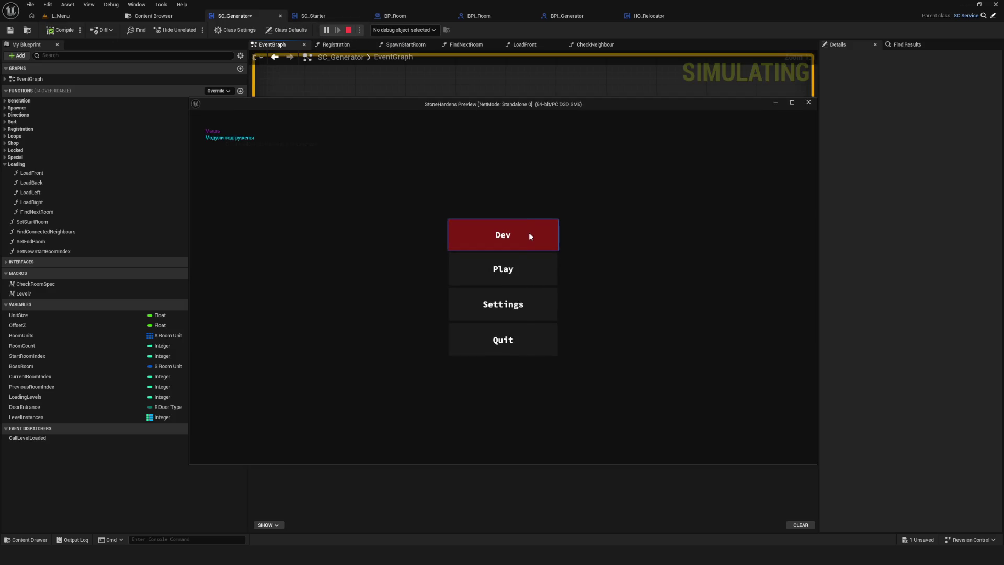
pyautogui.click(528, 232)
pyautogui.click(512, 231)
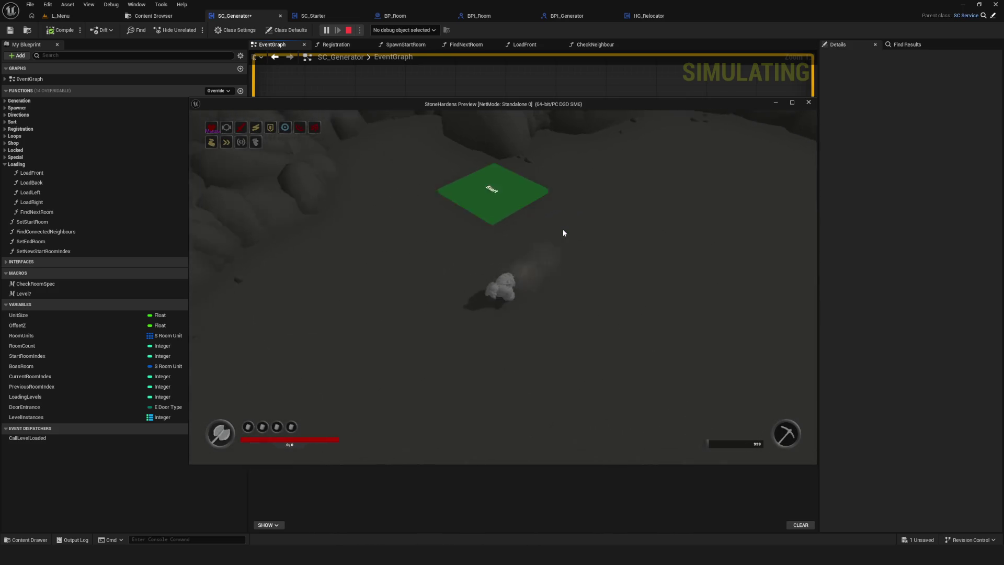
pyautogui.press('Escape')
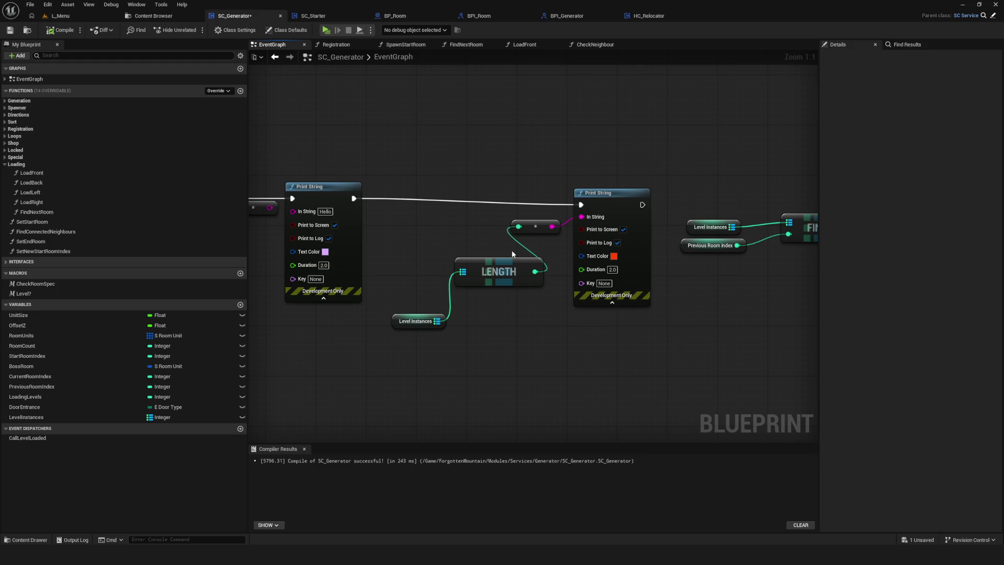
pyautogui.moveTo(516, 247); pyautogui.dragTo(496, 286)
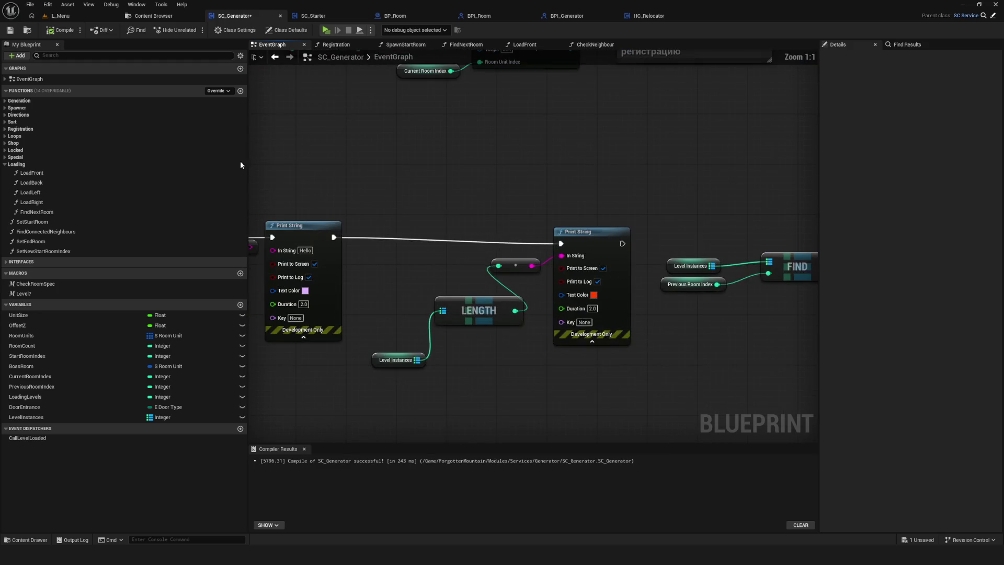
pyautogui.click(63, 31)
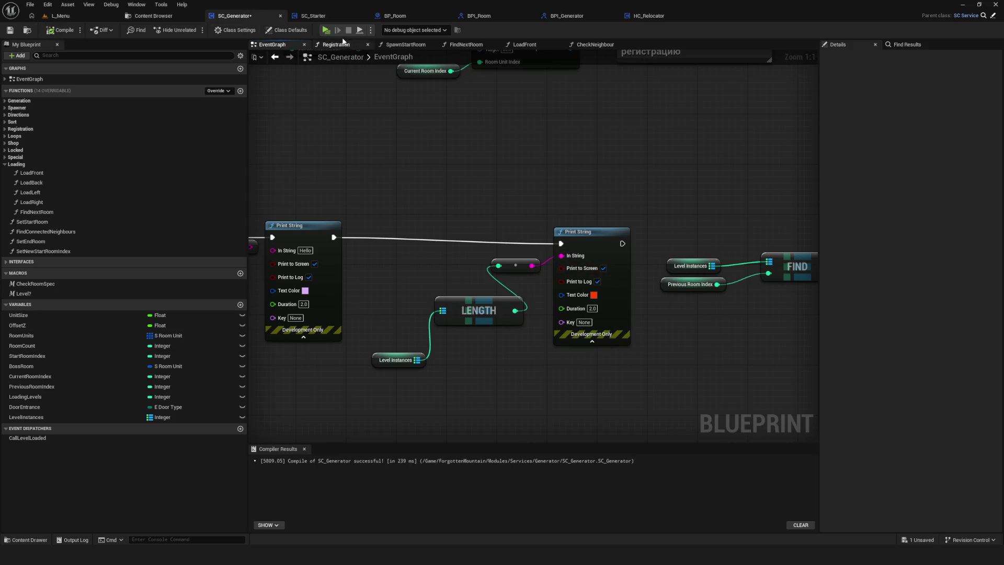
# Play another preview game walking forward, then select the Length, conversion and red Print String nodes.
pyautogui.click(326, 30)
pyautogui.click(511, 266)
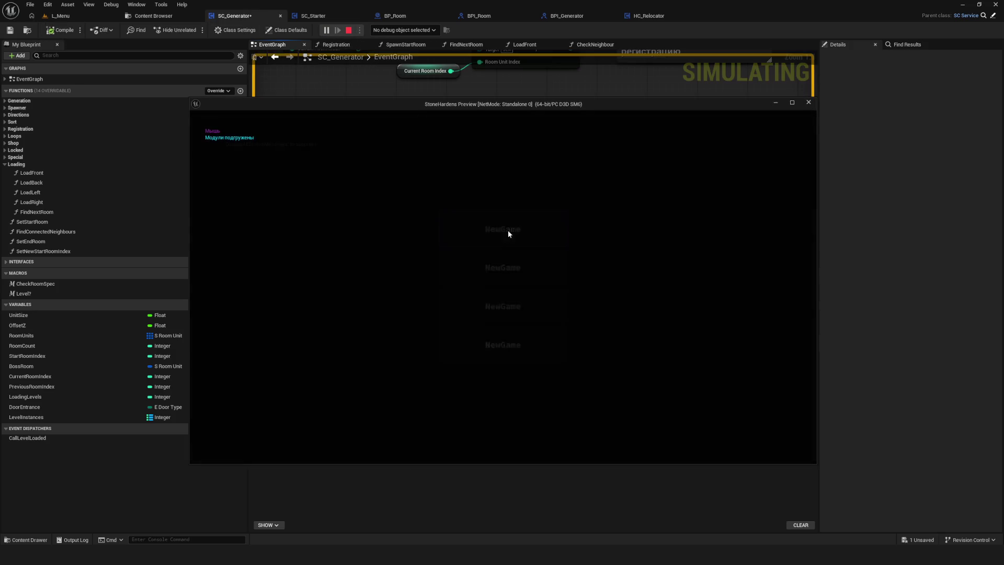
pyautogui.click(507, 233)
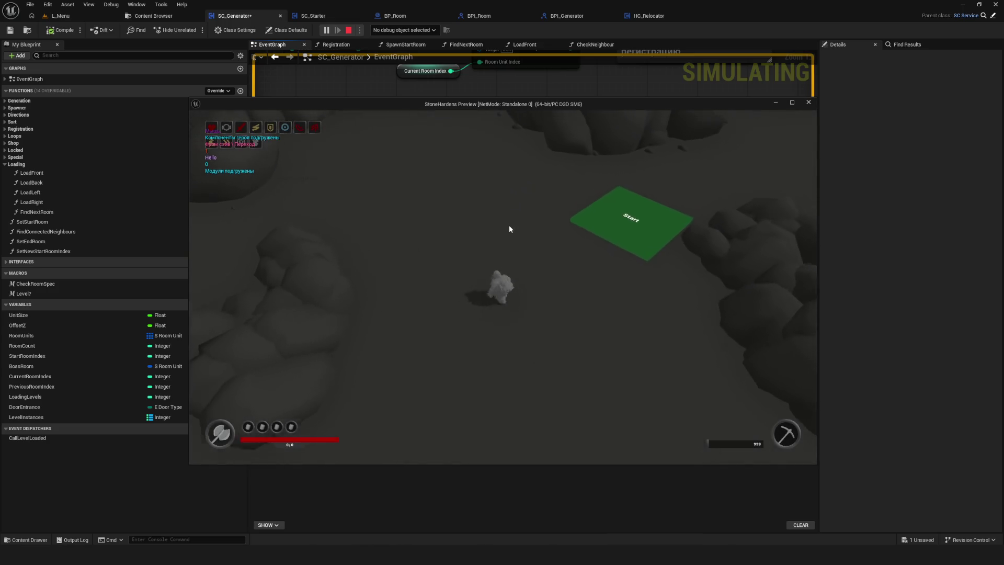
pyautogui.press('w')
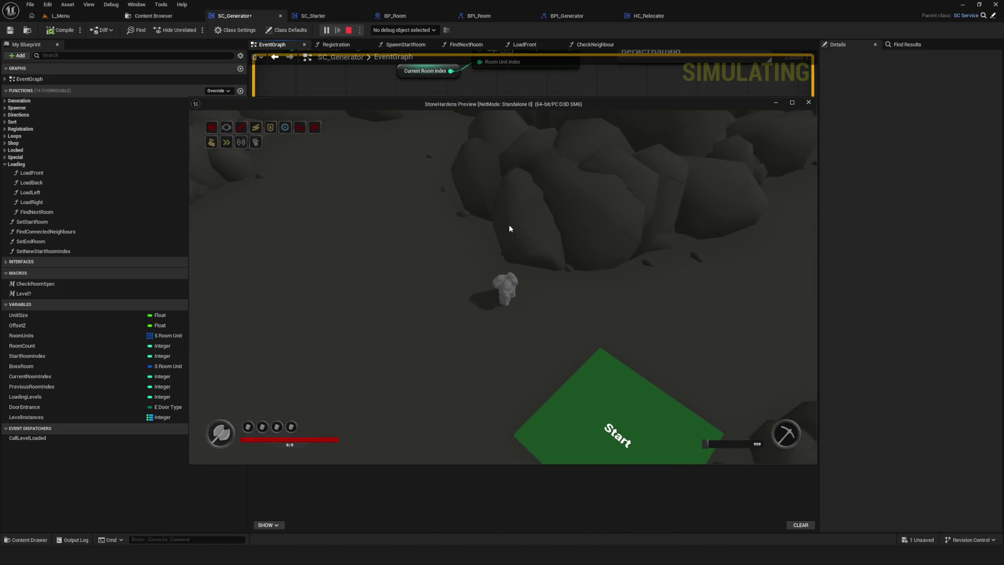
pyautogui.press('Escape')
pyautogui.moveTo(467, 189); pyautogui.dragTo(612, 335)
# Delete the count-printing nodes, wire Print String into Set Is Requesting Unload and Removal, and save.
pyautogui.press('Delete')
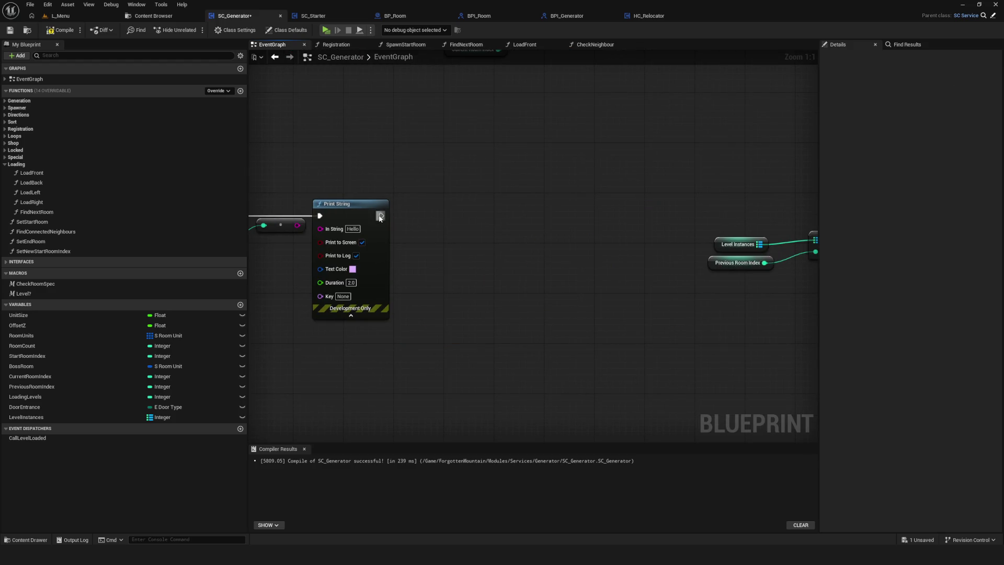
pyautogui.moveTo(380, 217)
pyautogui.mouseDown()
pyautogui.moveTo(795, 217)
pyautogui.moveTo(429, 210)
pyautogui.mouseUp()
pyautogui.scroll(-4, 685, 215)
pyautogui.scroll(3, 648, 236)
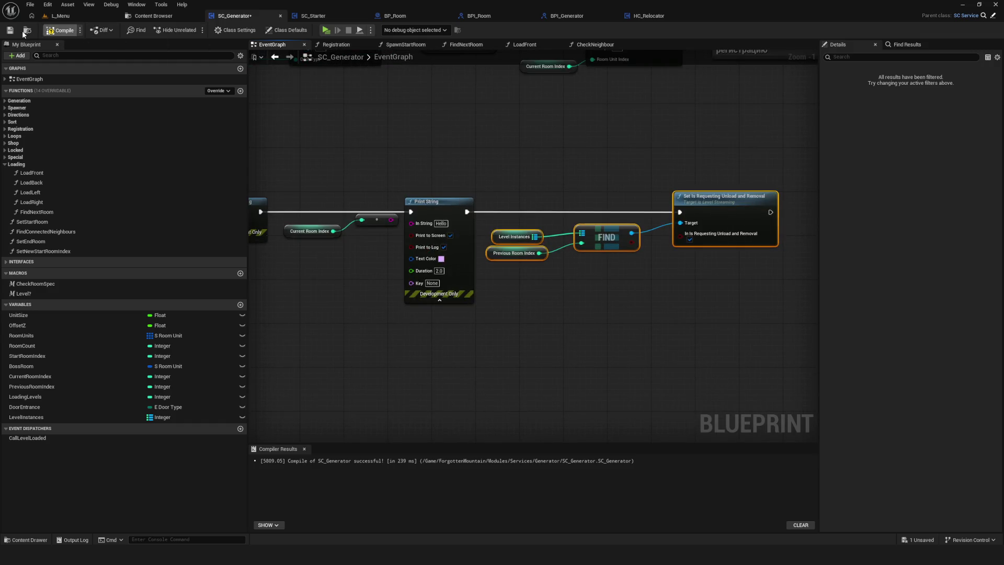
pyautogui.hotkey('ctrl', 's')
# Run a preview, review and close the runtime error log, and move the Find and unload nodes right.
pyautogui.hotkey('alt', 'p')
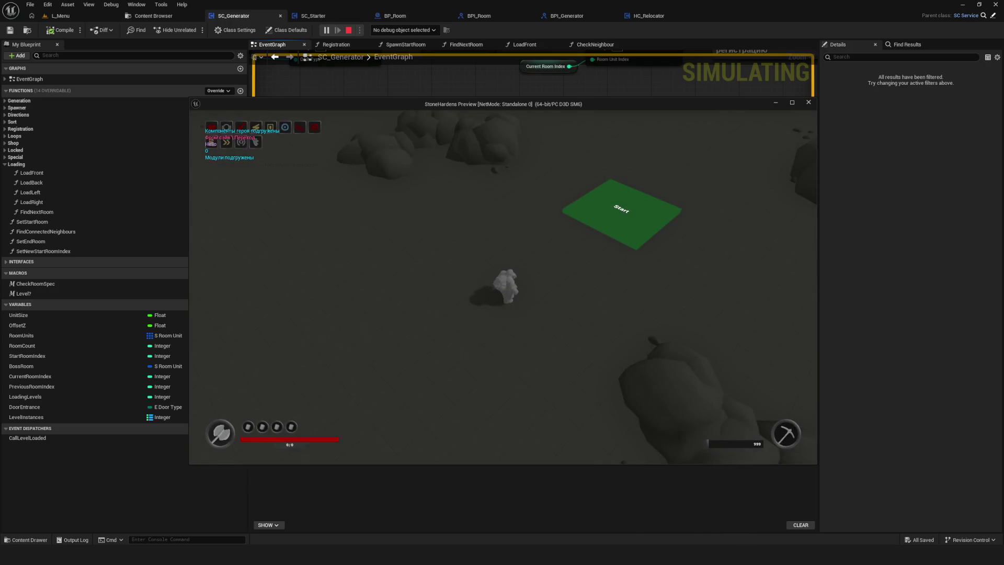
pyautogui.press('Escape')
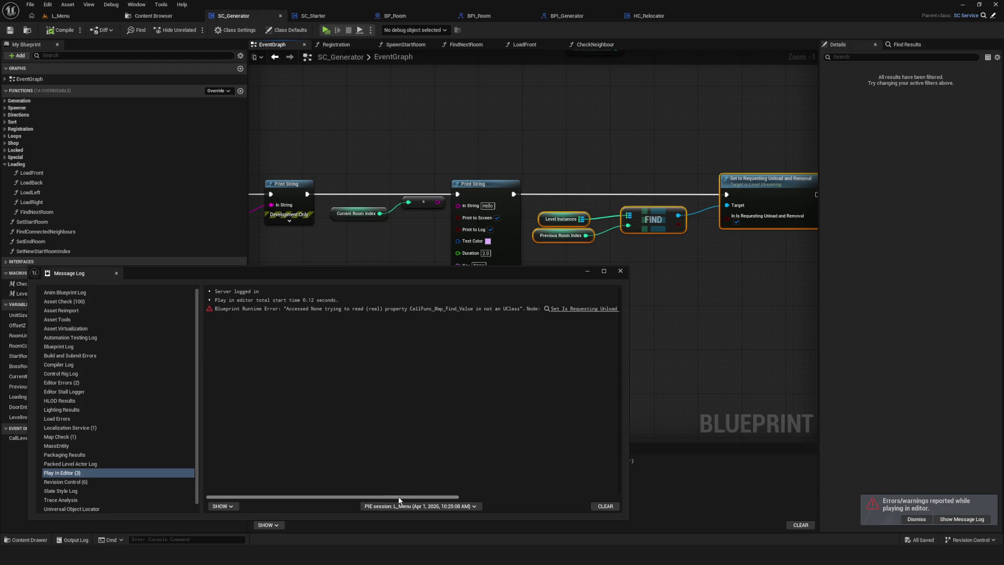
pyautogui.moveTo(405, 500)
pyautogui.mouseDown()
pyautogui.moveTo(539, 499)
pyautogui.moveTo(253, 478)
pyautogui.mouseUp()
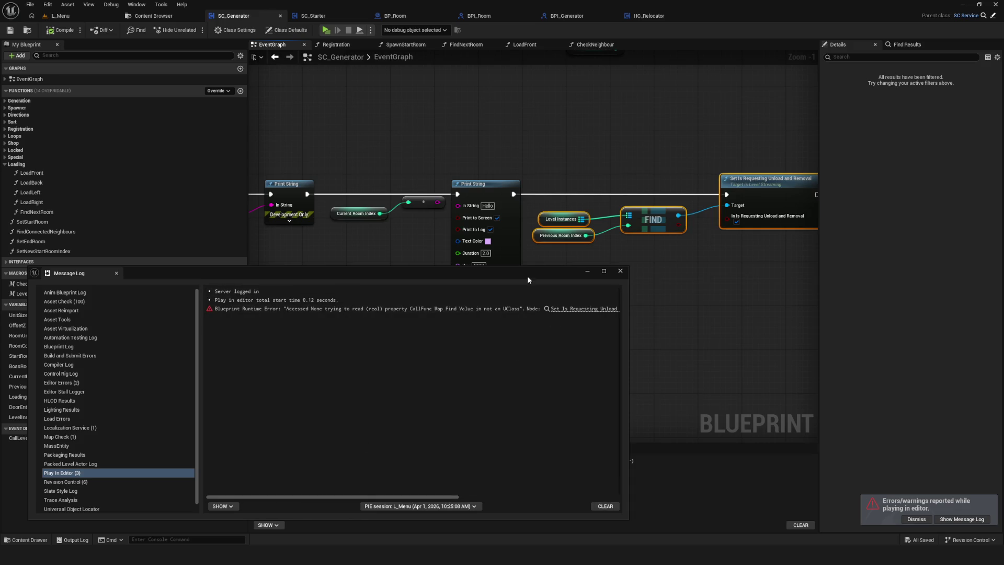
pyautogui.moveTo(527, 275); pyautogui.dragTo(444, 291)
pyautogui.click(537, 286)
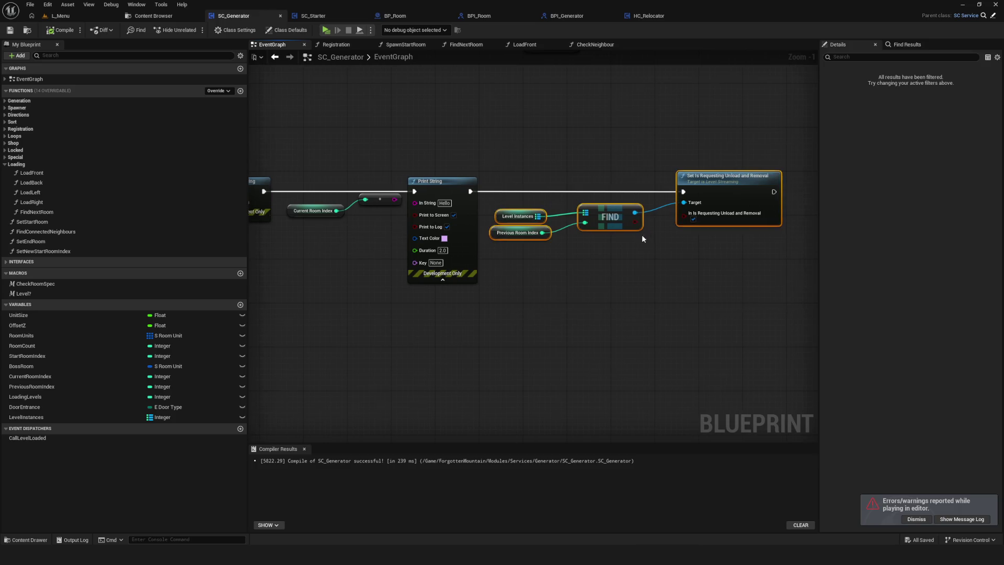
pyautogui.moveTo(718, 188)
pyautogui.mouseDown()
pyautogui.moveTo(845, 189)
pyautogui.moveTo(779, 196)
pyautogui.mouseUp()
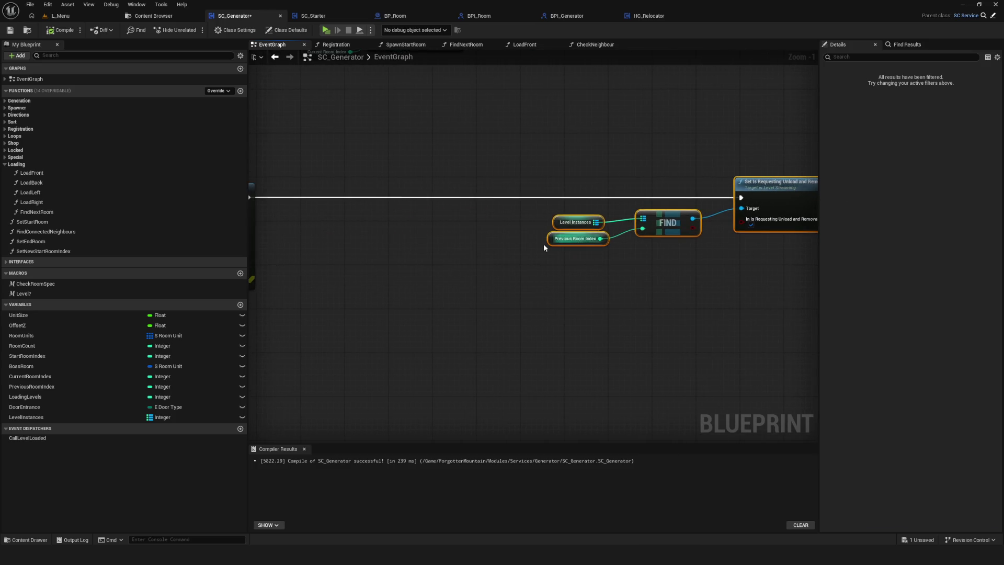
# Save, then add a Not Equal (!=) node on Previous Room Index.
pyautogui.hotkey('ctrl', 's')
pyautogui.moveTo(428, 272); pyautogui.dragTo(425, 292)
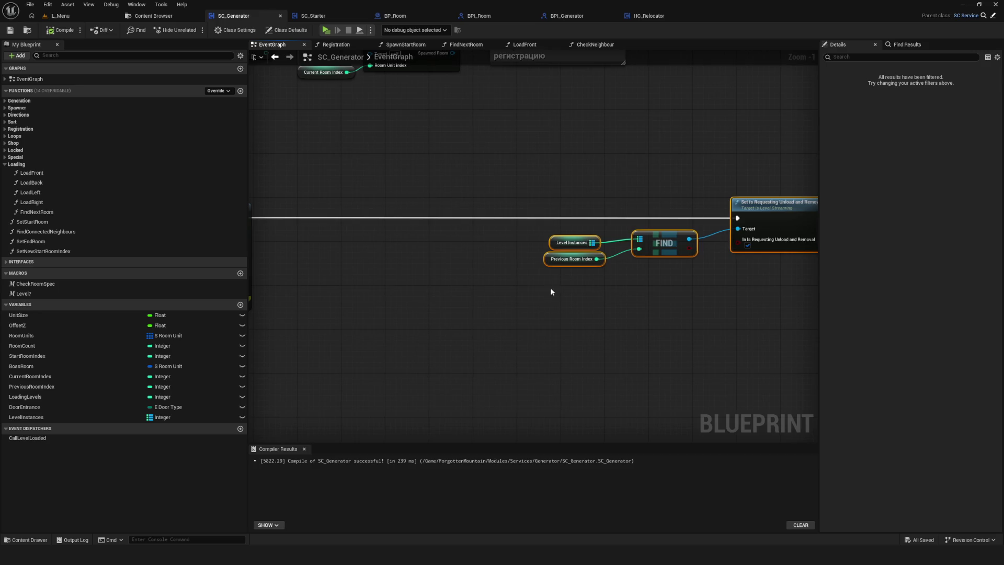
pyautogui.click(574, 263)
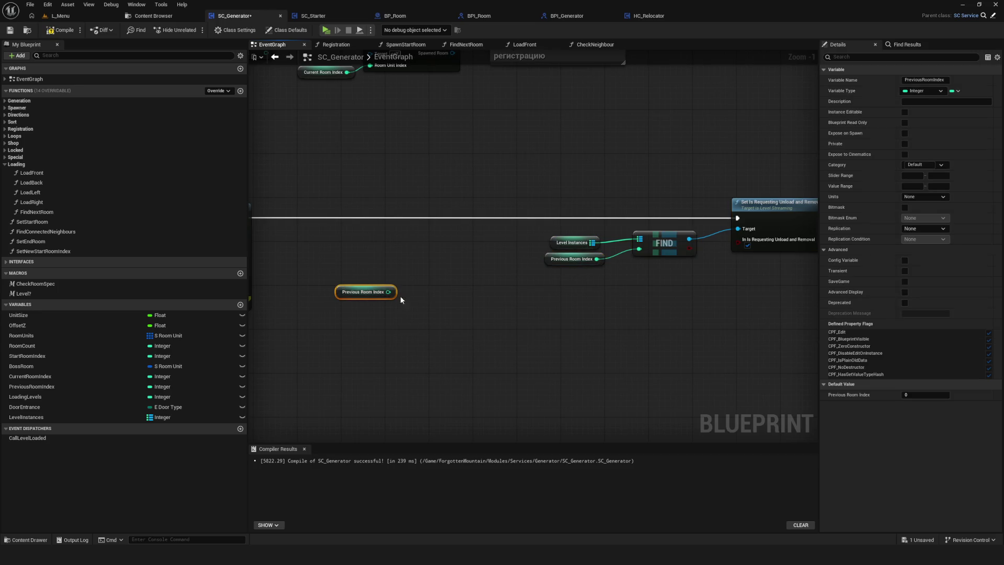
pyautogui.moveTo(388, 292); pyautogui.dragTo(423, 293)
pyautogui.write('!=')
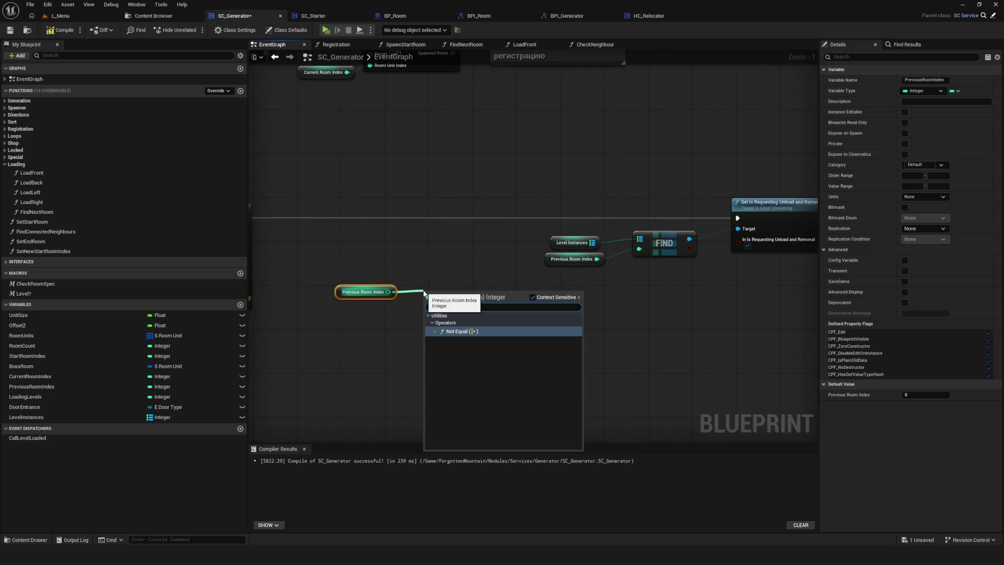
pyautogui.press('Return')
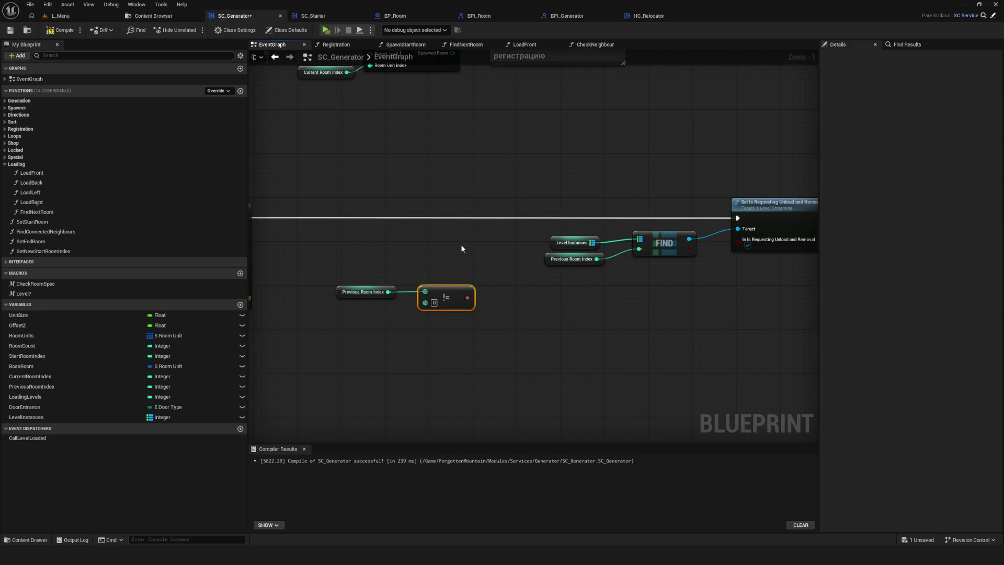
# Insert a Branch on the != result and run the unload request from its True pin.
pyautogui.click(512, 250)
pyautogui.moveTo(528, 250); pyautogui.dragTo(528, 221)
pyautogui.moveTo(284, 232); pyautogui.dragTo(523, 237)
pyautogui.moveTo(505, 313); pyautogui.dragTo(518, 243)
pyautogui.moveTo(385, 280)
pyautogui.mouseDown()
pyautogui.moveTo(517, 329)
pyautogui.moveTo(490, 261)
pyautogui.mouseUp()
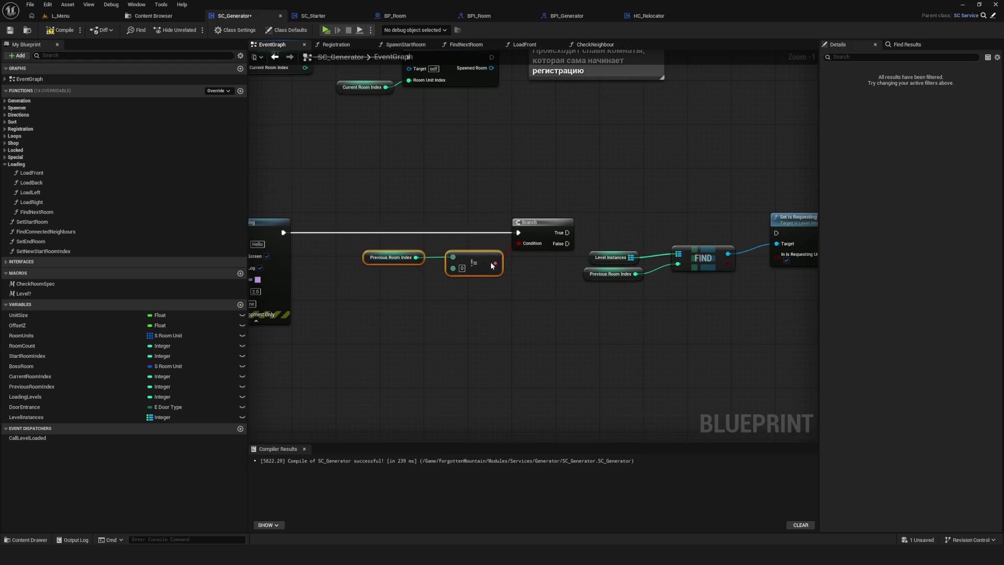
pyautogui.moveTo(562, 236); pyautogui.dragTo(776, 233)
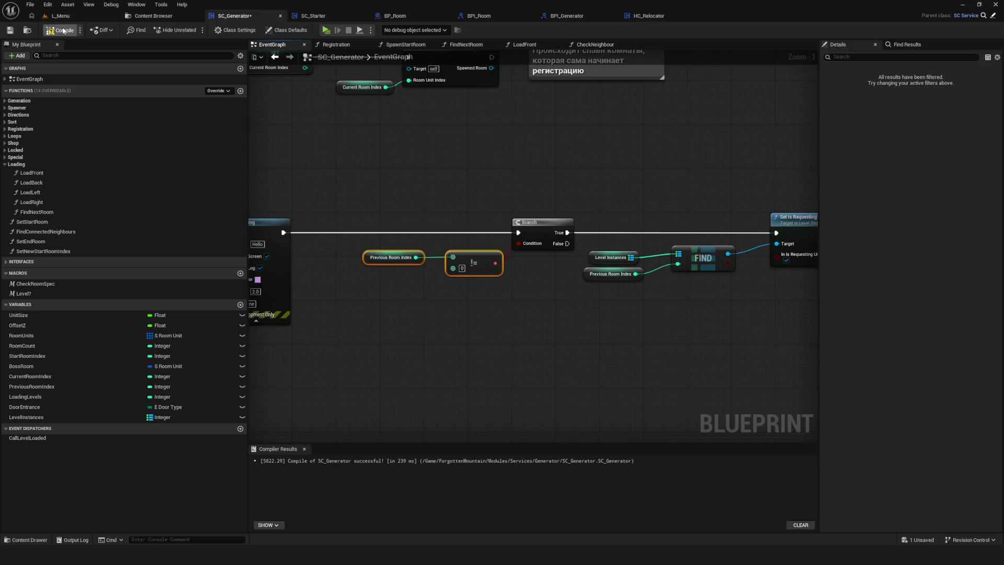
# Compile and save, shift the Level Instances, Find and unload nodes right, and start a new preview game.
pyautogui.click(9, 31)
pyautogui.scroll(-8, 599, 229)
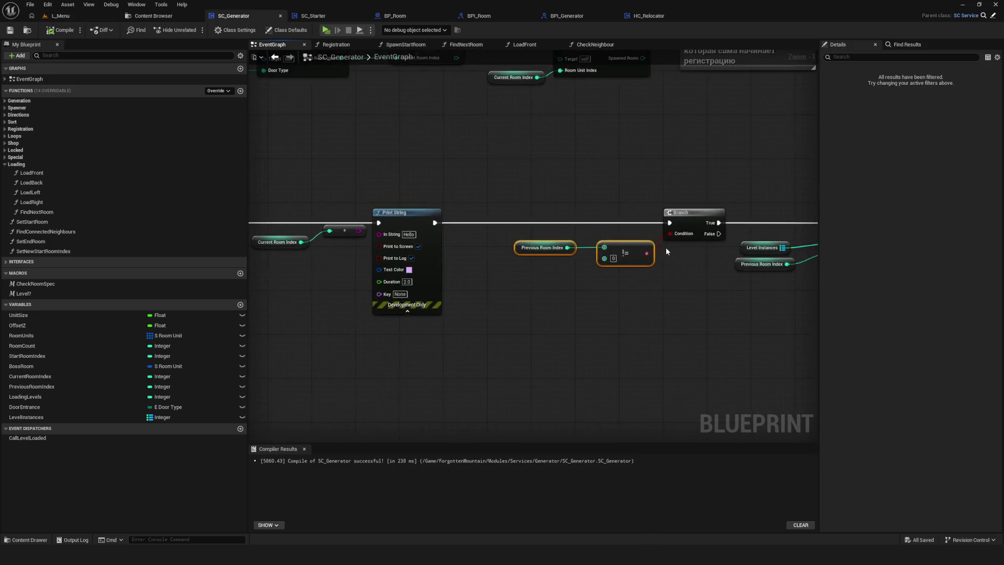
pyautogui.scroll(6, 599, 229)
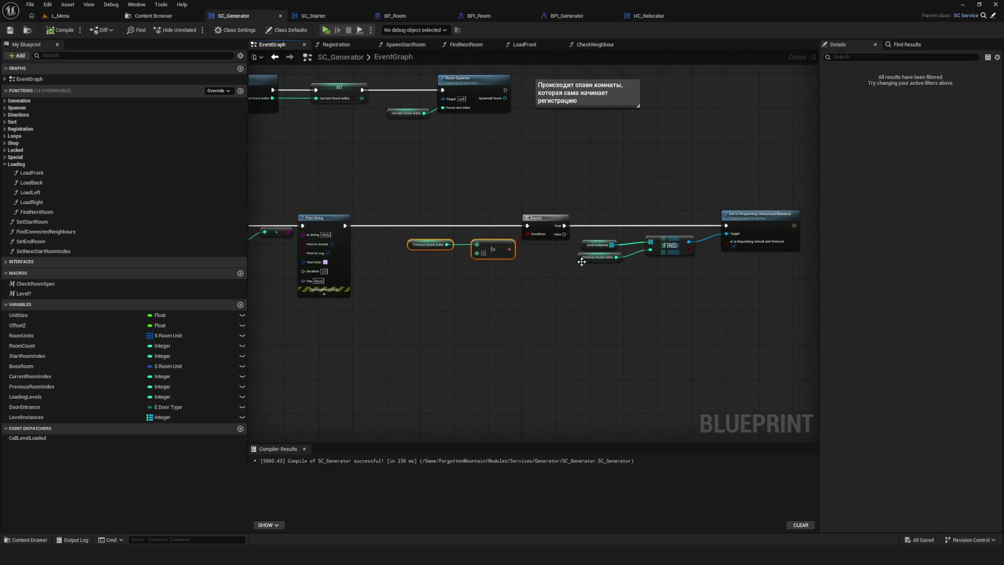
pyautogui.moveTo(579, 183); pyautogui.dragTo(764, 292)
pyautogui.moveTo(732, 218); pyautogui.dragTo(752, 219)
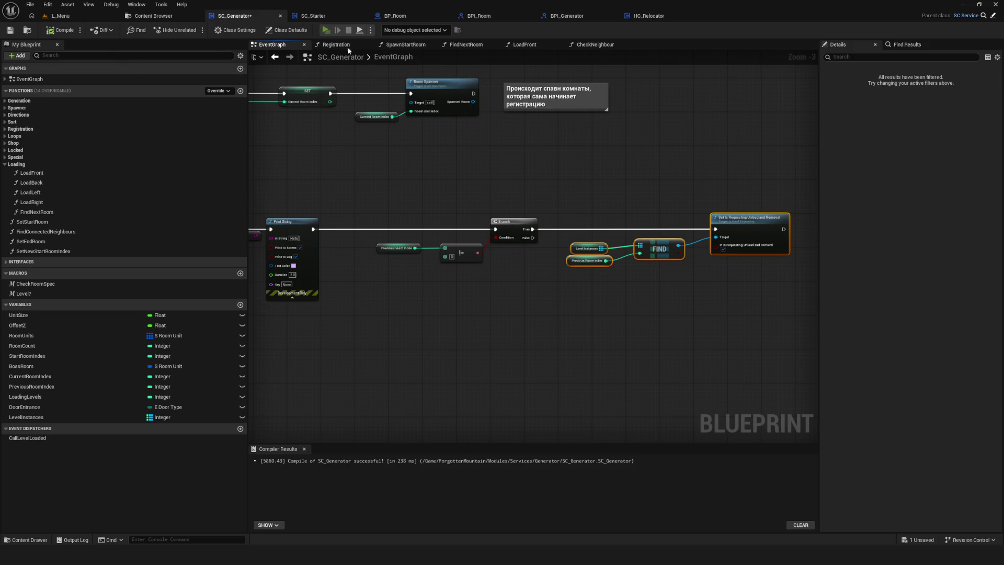
pyautogui.click(326, 30)
pyautogui.click(513, 246)
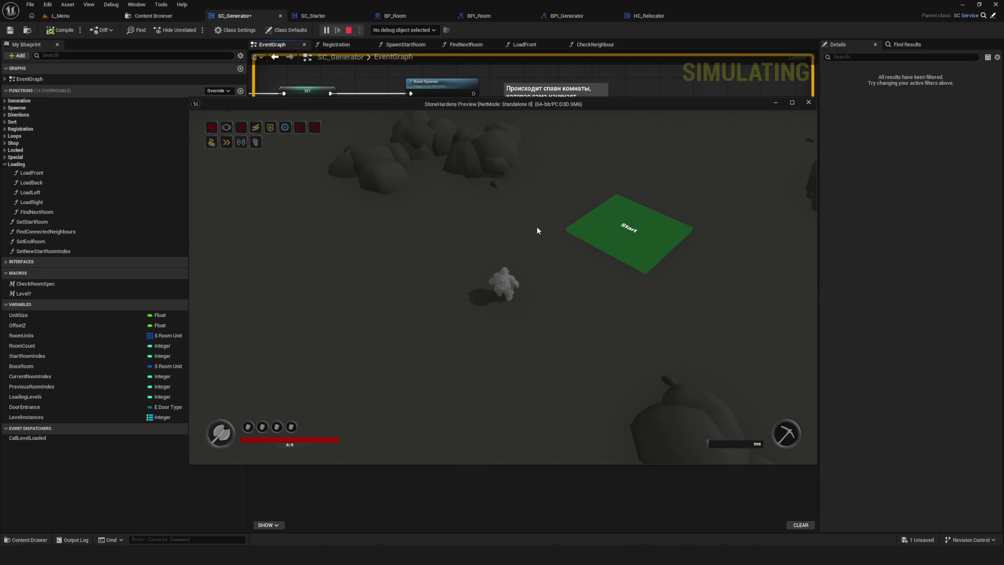
# Walk the player into the rock field and fly the free debug camera over the room.
pyautogui.press('s')
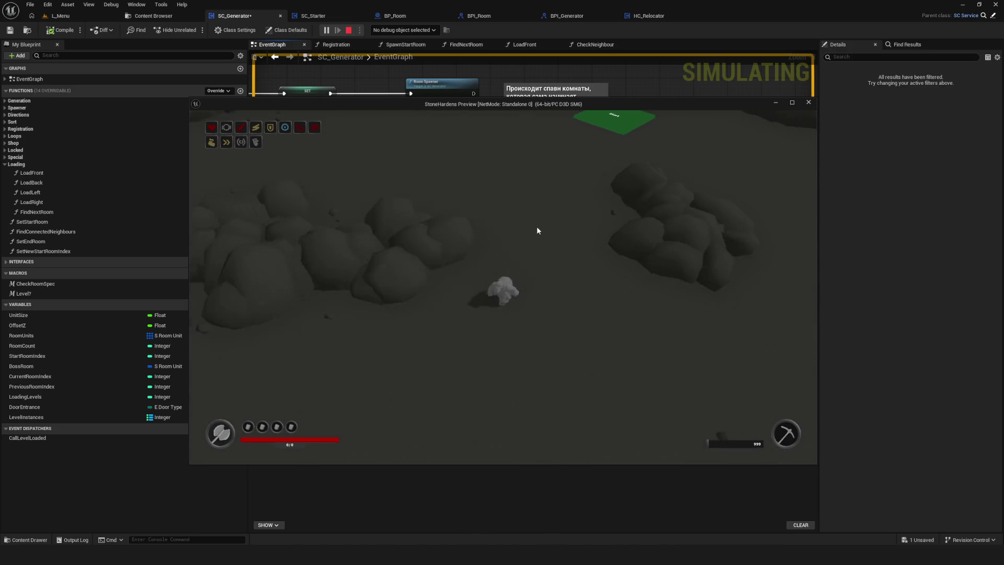
pyautogui.press('s')
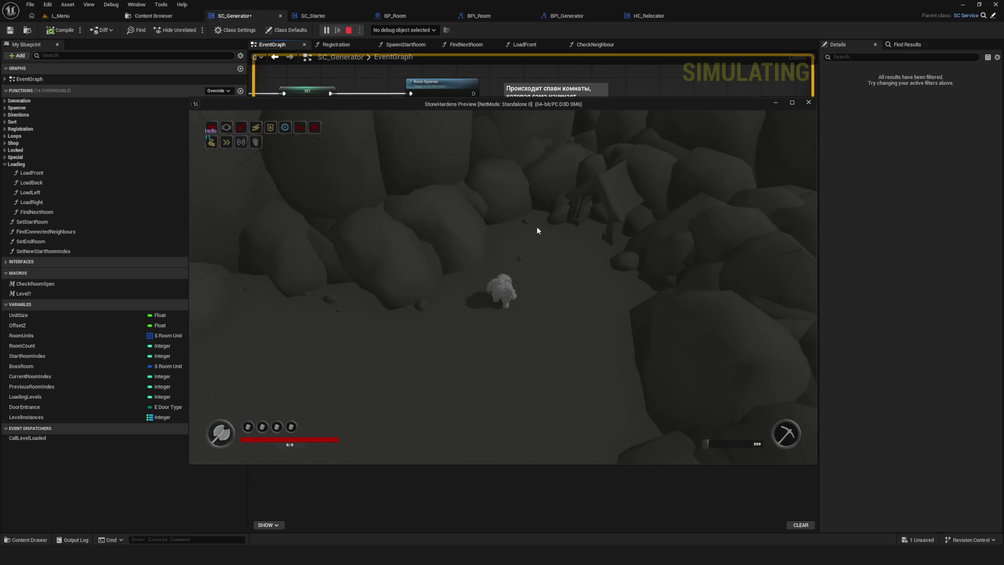
pyautogui.press(';')
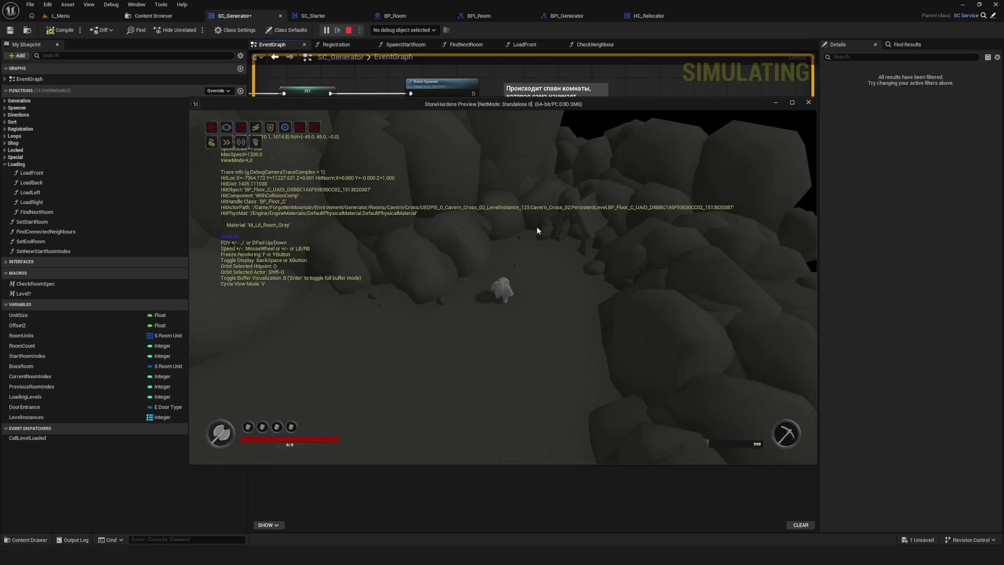
pyautogui.scroll(3, 503, 286)
pyautogui.press('s')
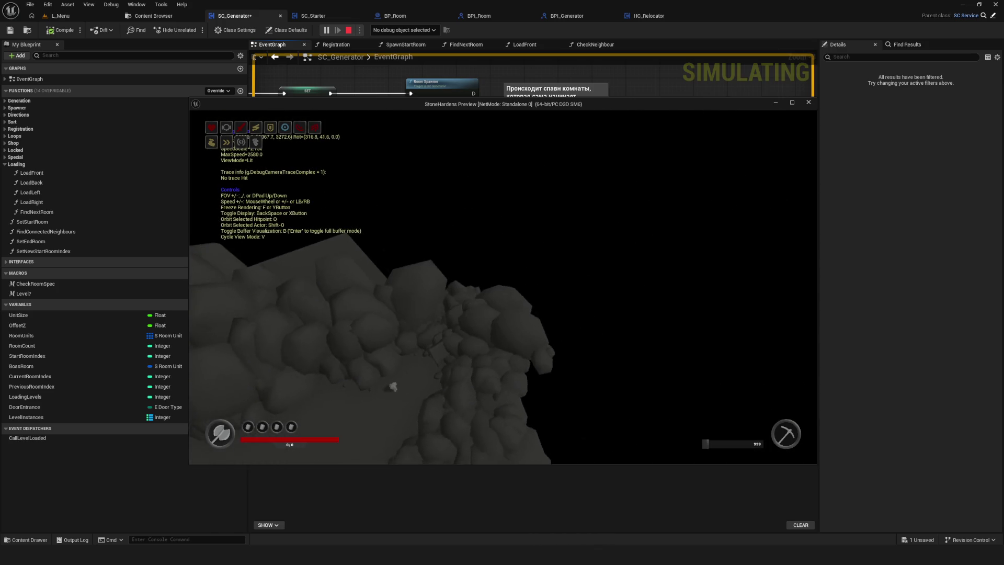
pyautogui.press('w')
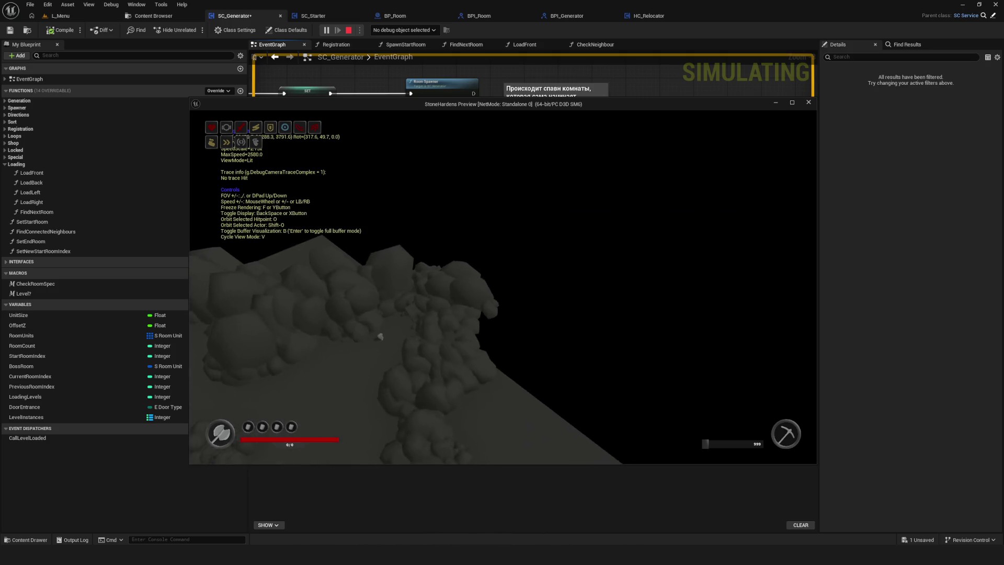
pyautogui.press('w')
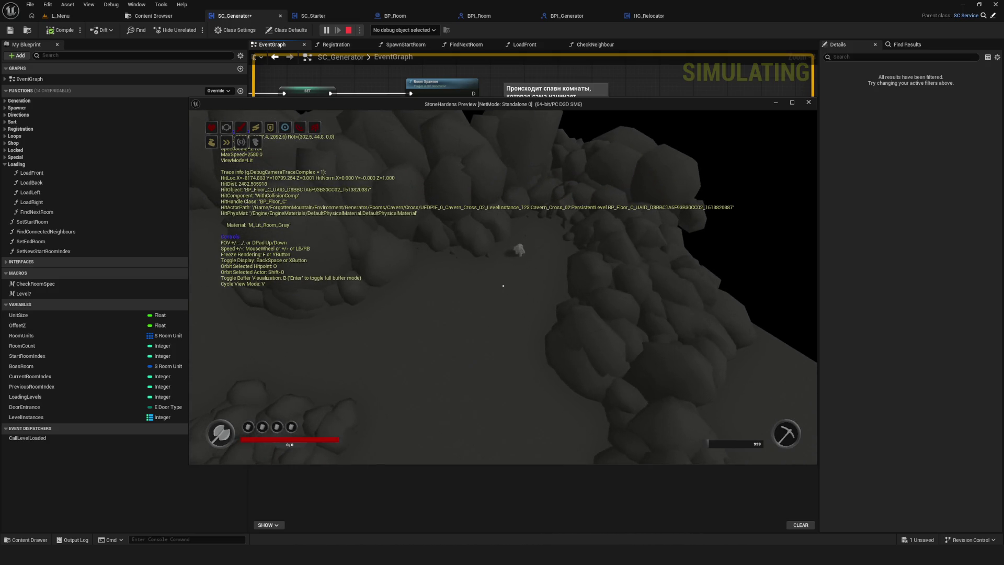
pyautogui.press(';')
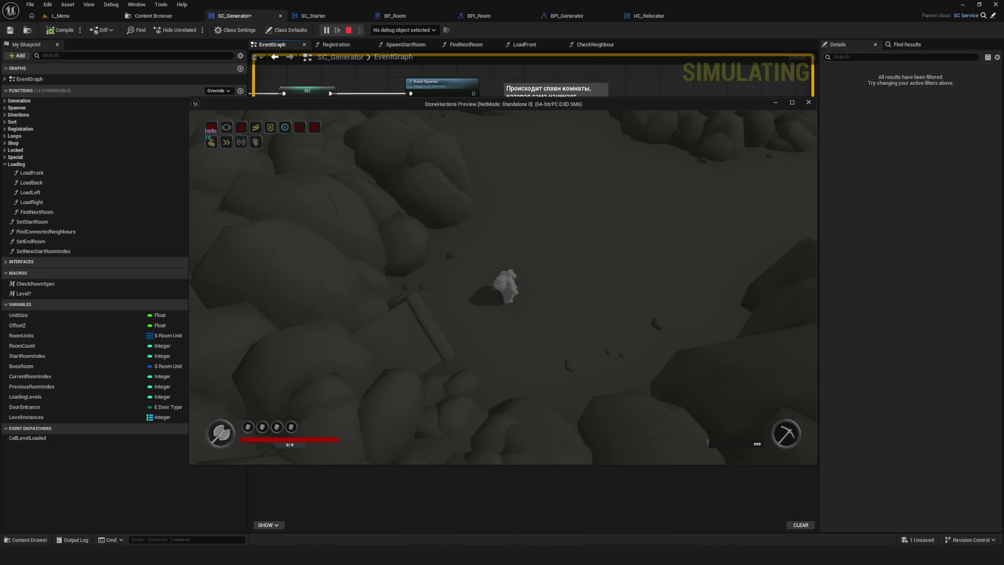
# Fly the debug camera again for a wider cavern view, then end the preview.
pyautogui.press(';')
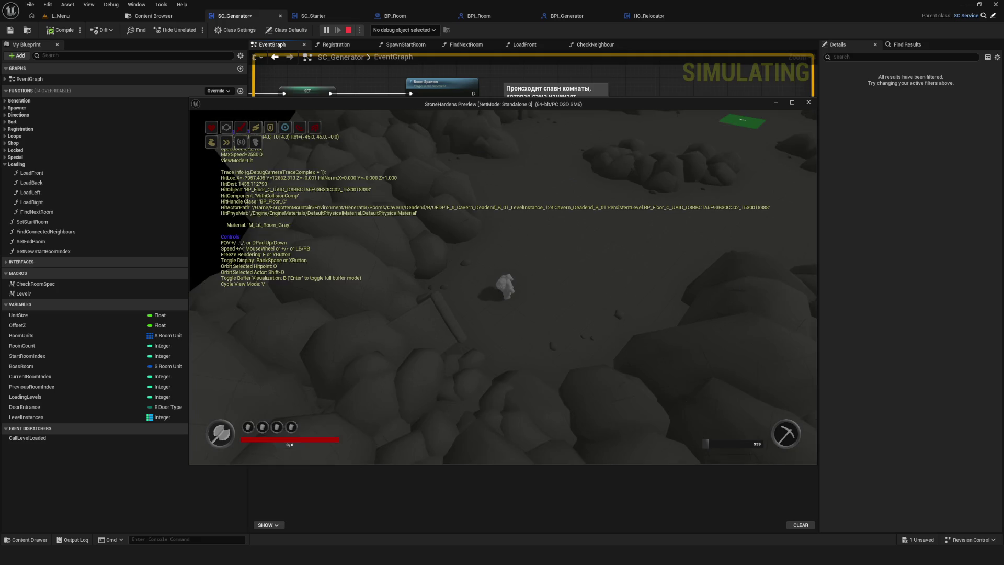
pyautogui.press('s')
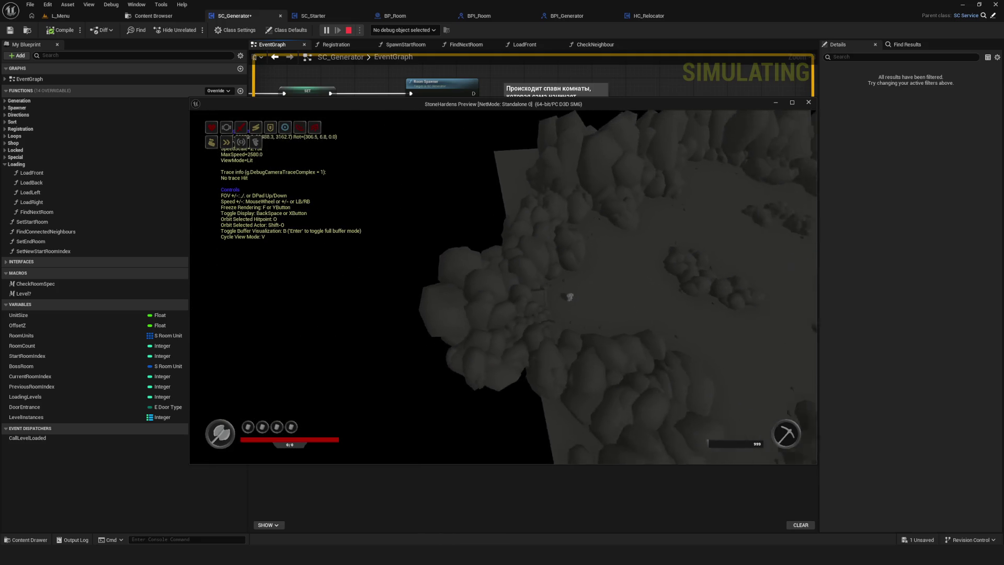
pyautogui.press('w')
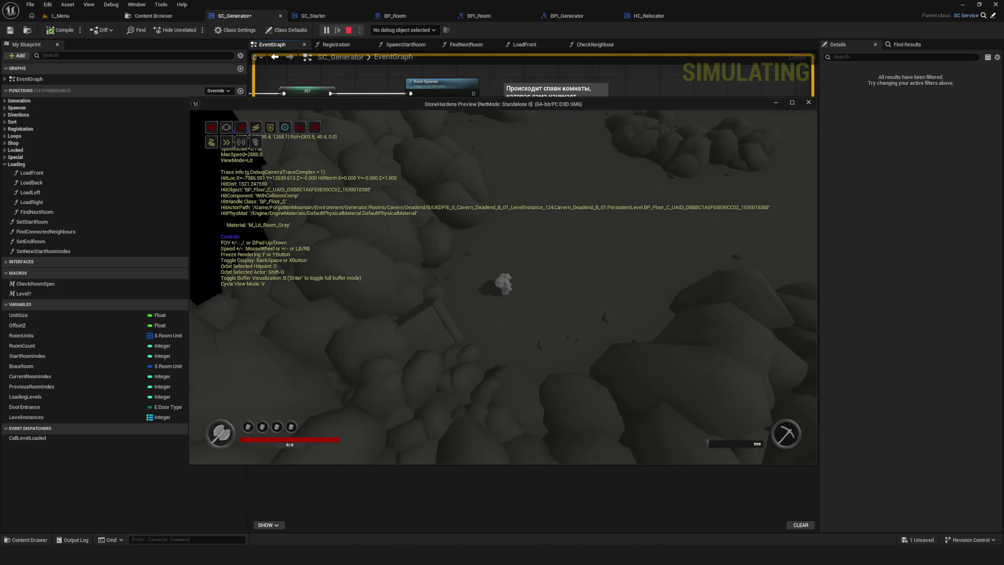
pyautogui.press(';')
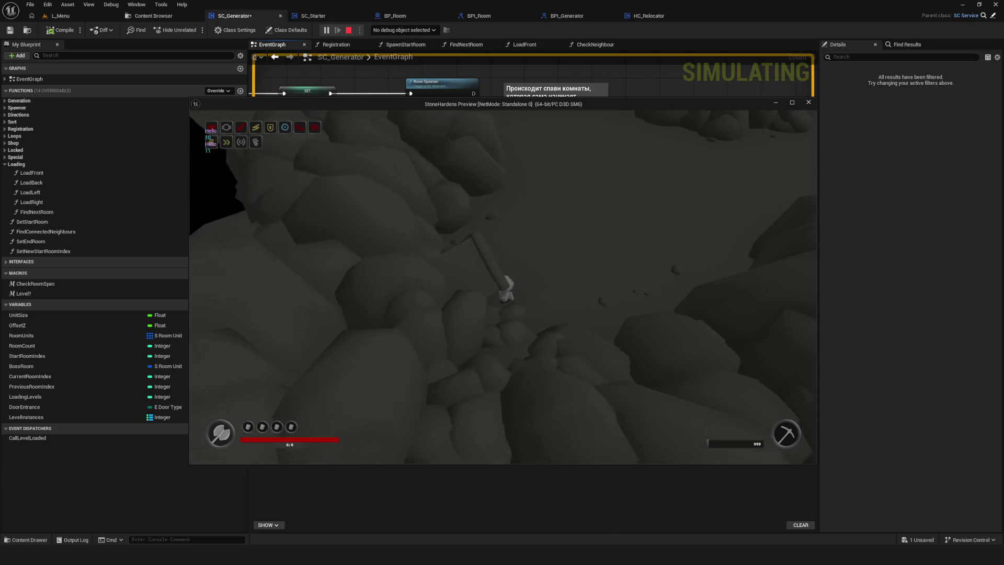
pyautogui.press('Escape')
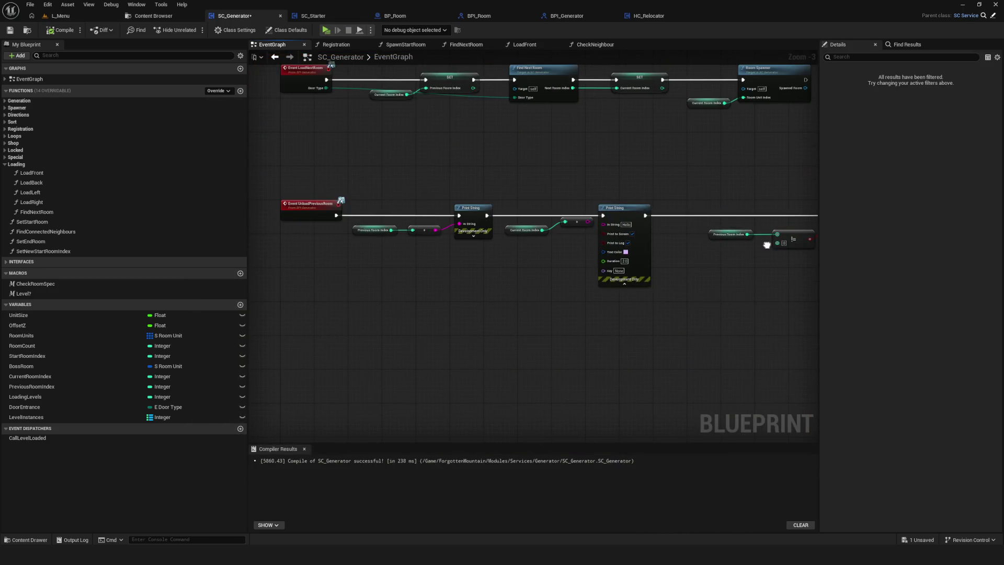
# Feed Current Room Index's string conversion into the second Print String, save, and start another preview.
pyautogui.scroll(3, 530, 214)
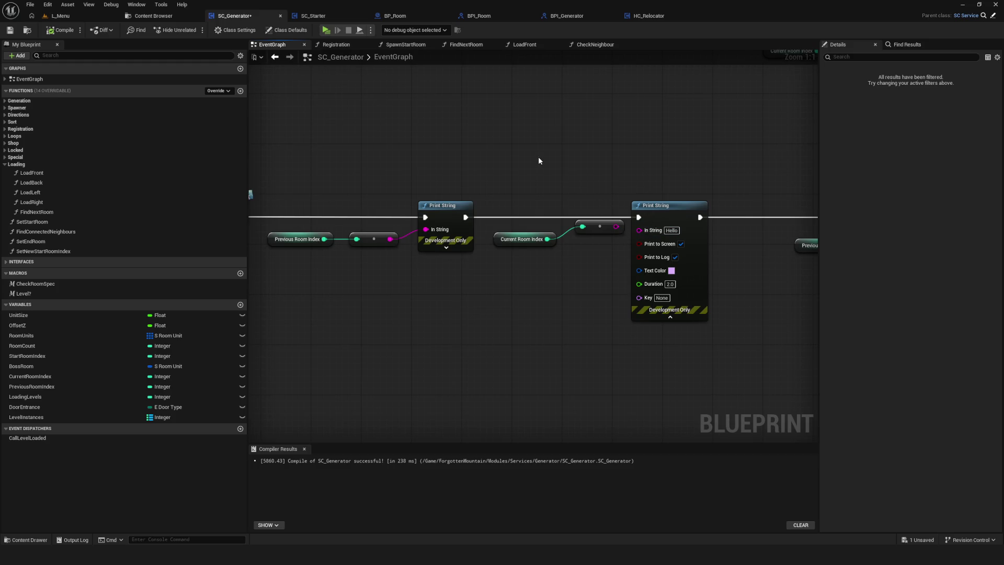
pyautogui.moveTo(572, 223)
pyautogui.mouseDown()
pyautogui.moveTo(565, 229)
pyautogui.moveTo(639, 230)
pyautogui.mouseUp()
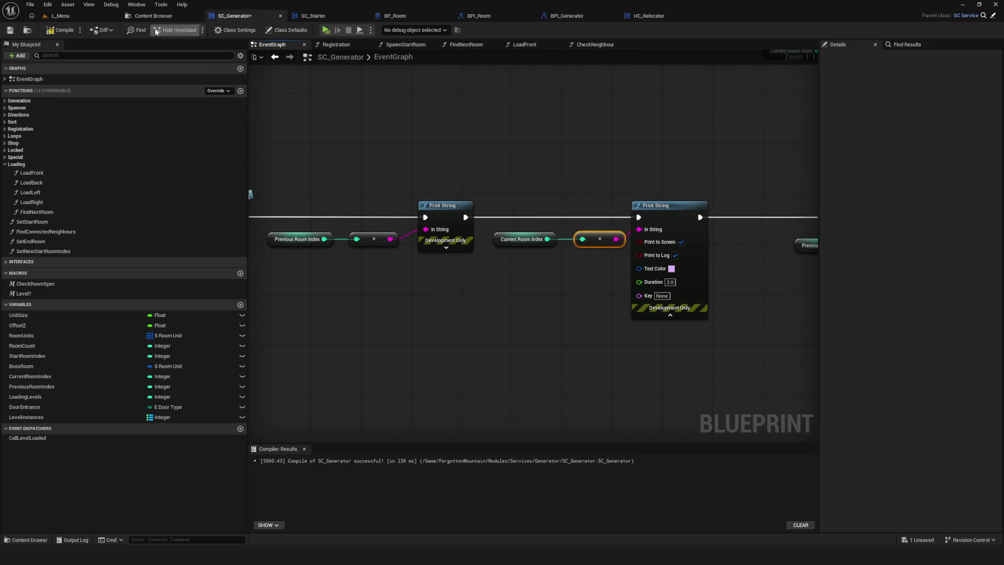
pyautogui.click(10, 32)
pyautogui.click(326, 29)
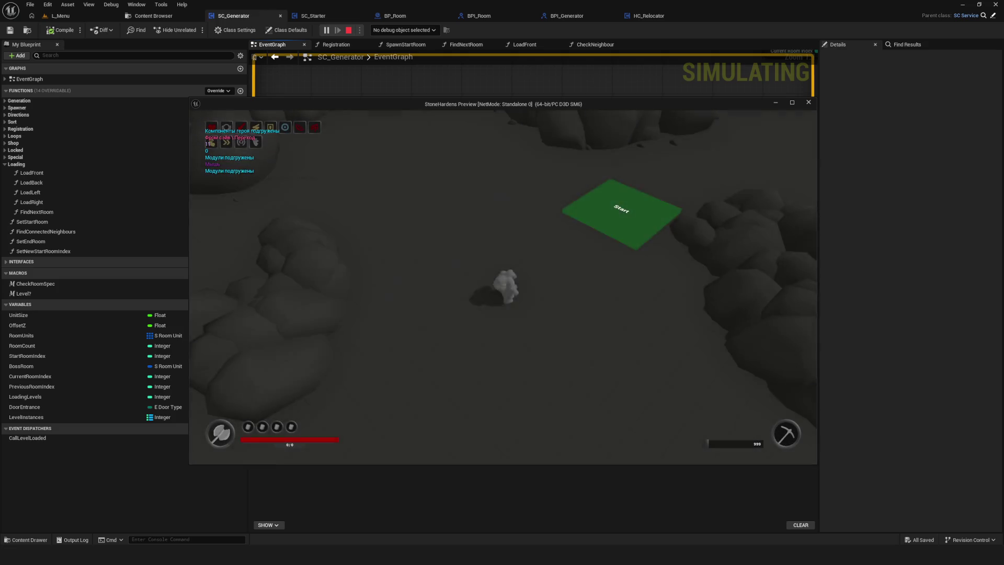
# Walk the character left, right and down, then up through the rocks and left again.
pyautogui.press('a')
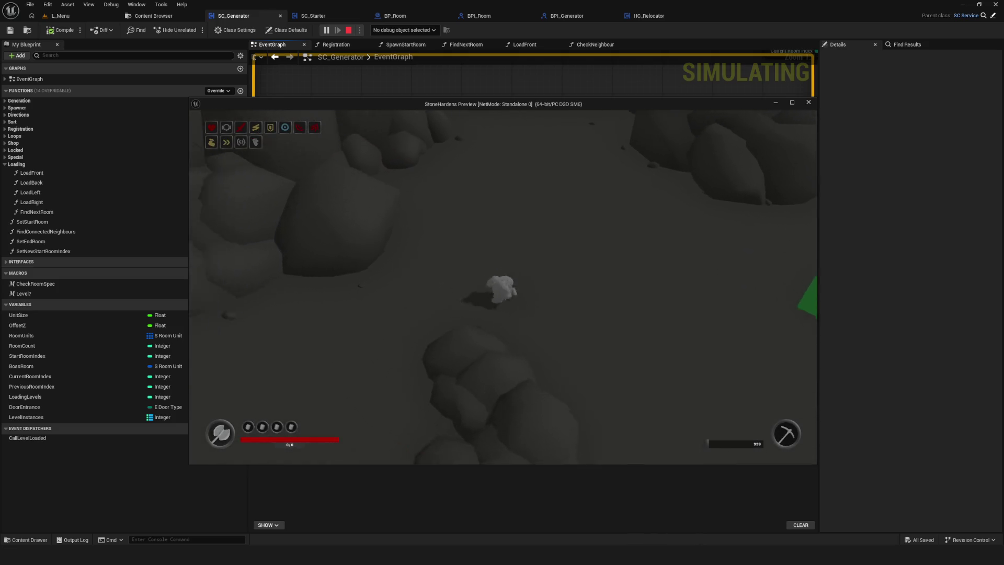
pyautogui.press('d')
pyautogui.press('s')
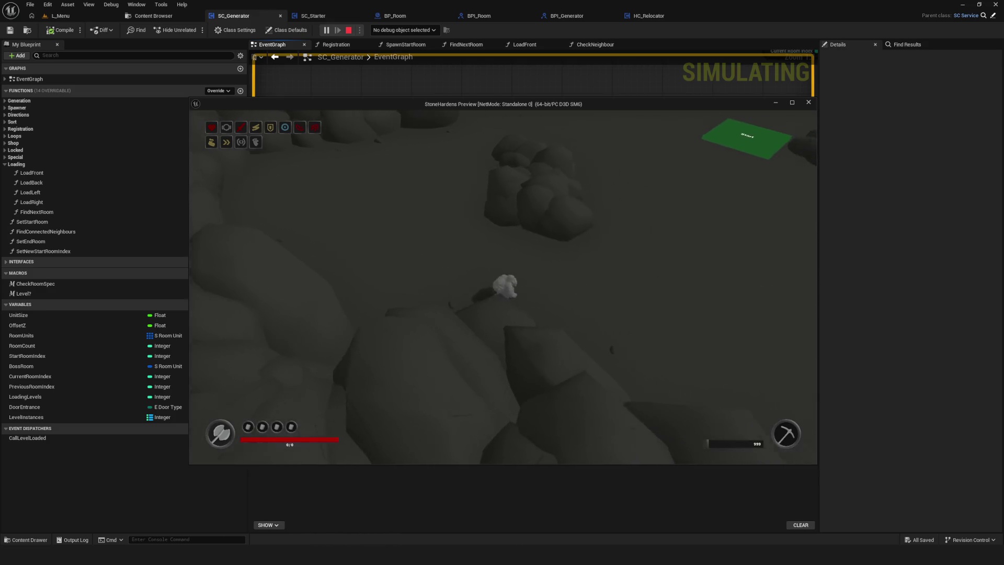
pyautogui.press('w')
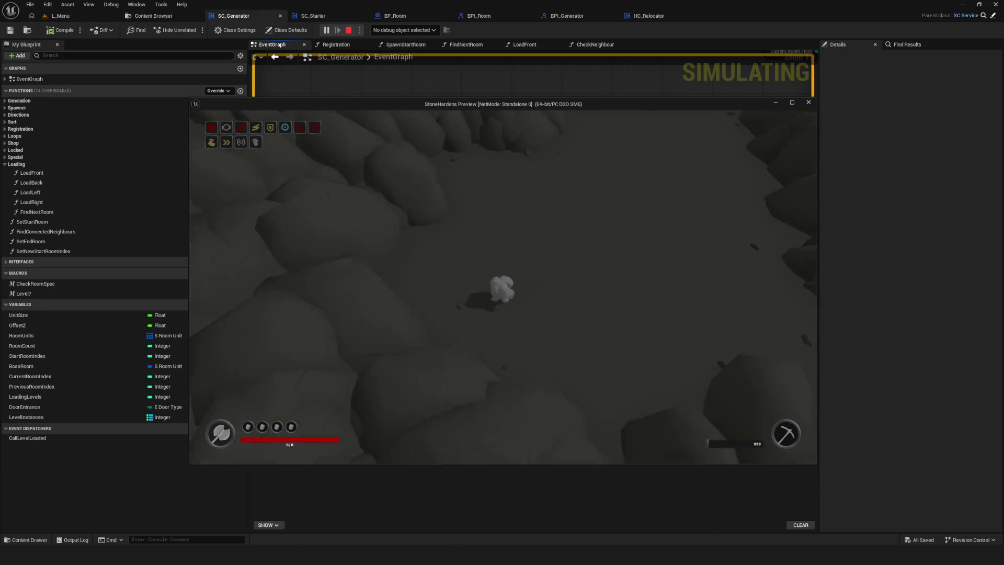
pyautogui.press('w')
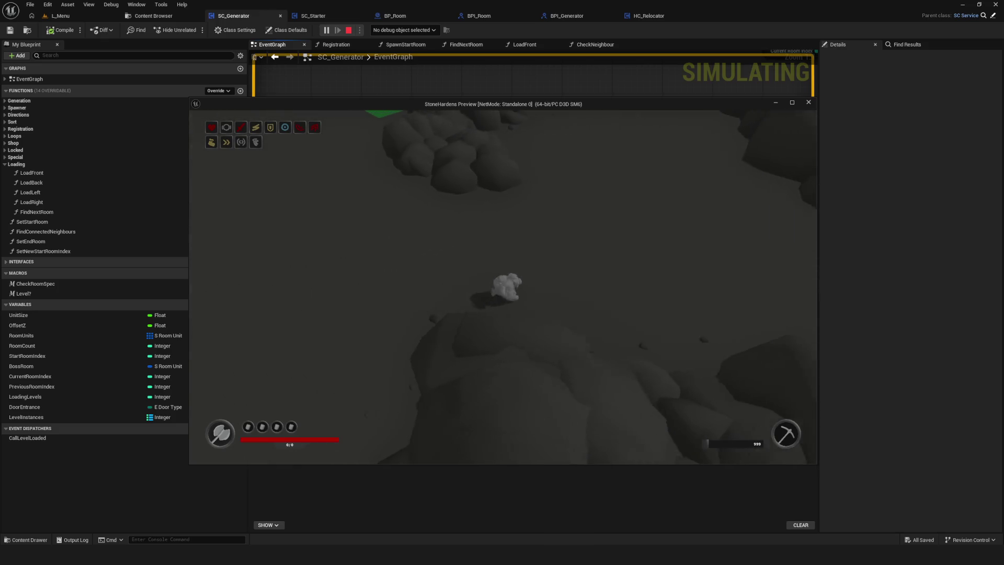
pyautogui.press('w')
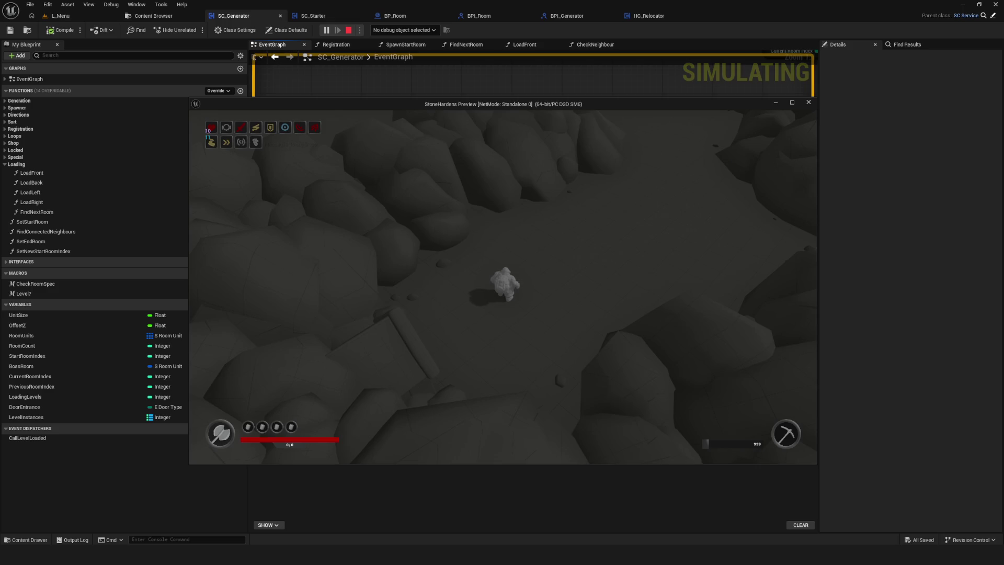
pyautogui.press('a')
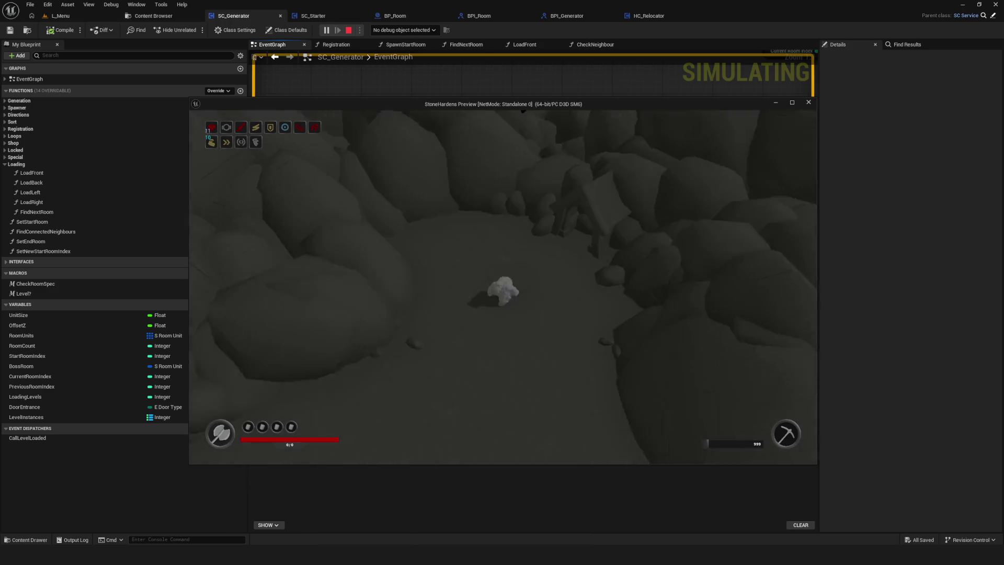